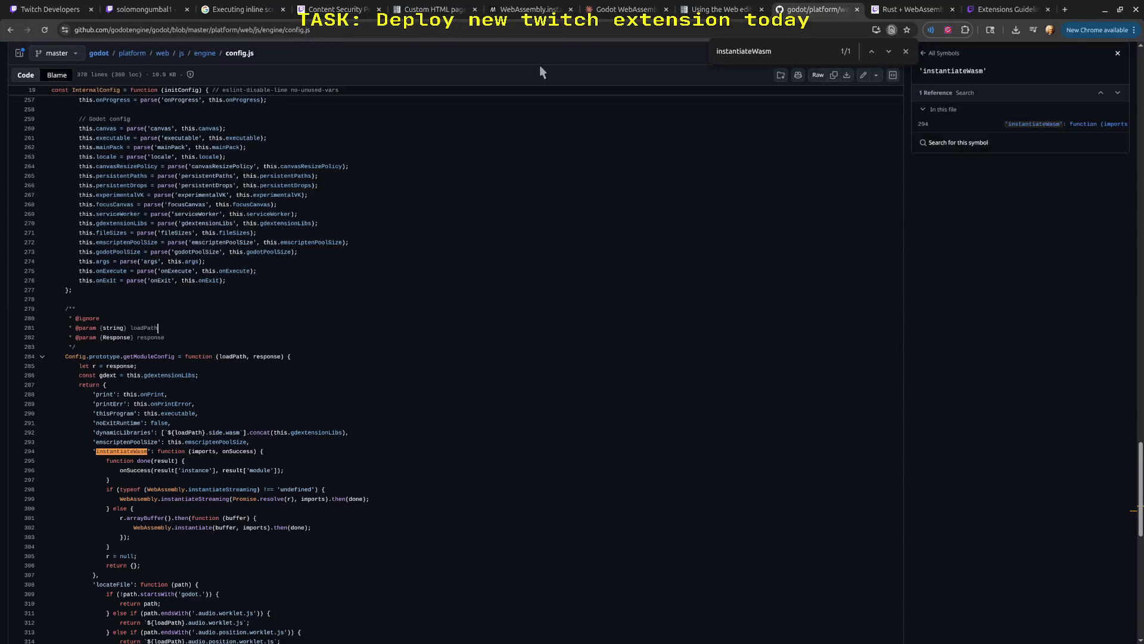
- Return to the Google results and open the 'Webassembly in Twitch Extensions' forum thread
{"action": "left_click", "coordinate": [721, 9]}
{"action": "left_click", "coordinate": [179, 30]}
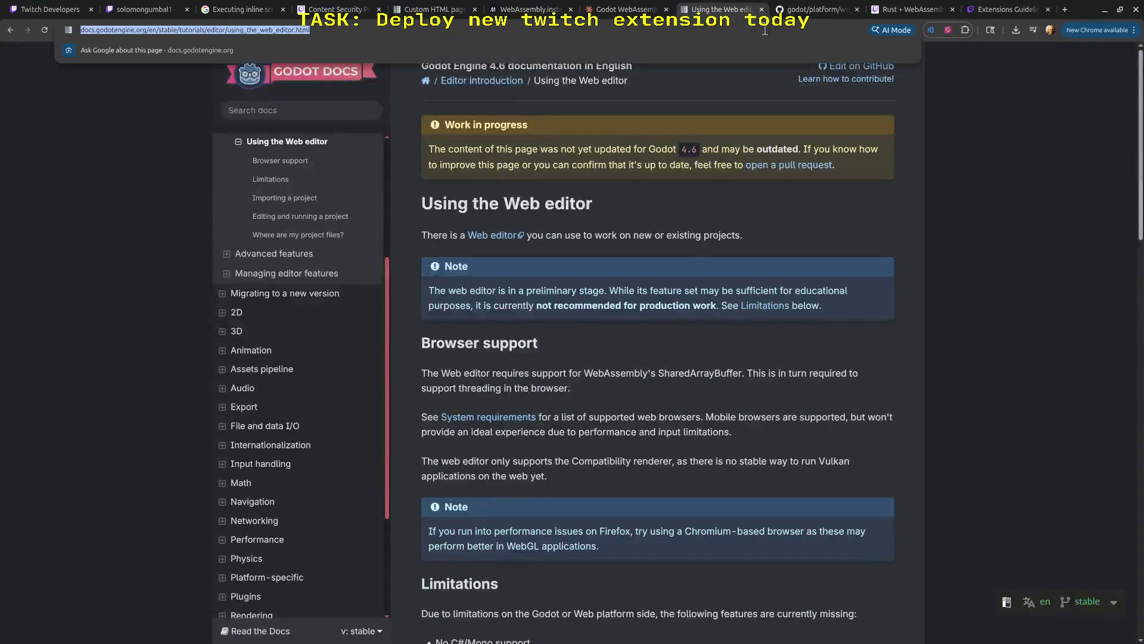
{"action": "left_click", "coordinate": [906, 9]}
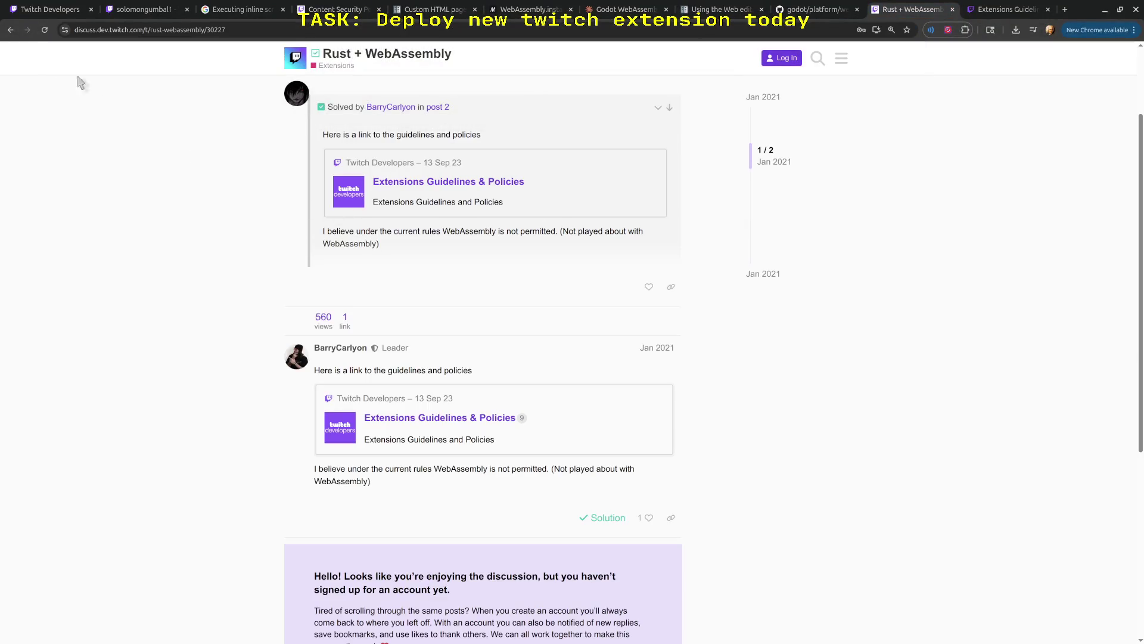
{"action": "left_click", "coordinate": [10, 30]}
{"action": "left_click", "coordinate": [296, 178]}
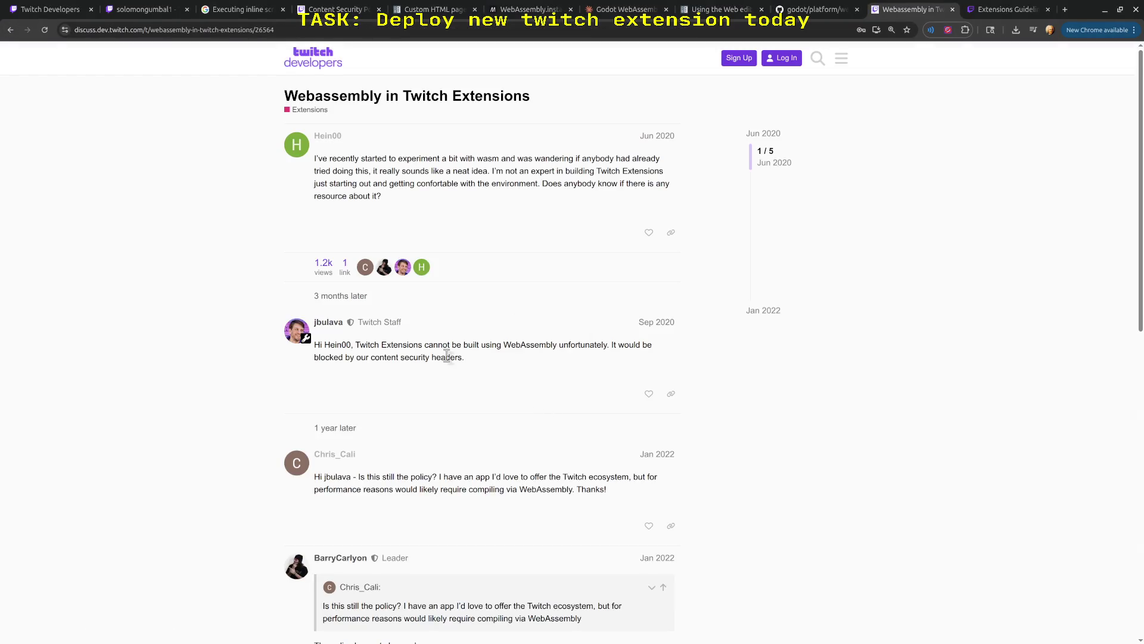
- Read the staff reply about WebAssembly in Twitch extensions
{"action": "left_click_drag", "start_coordinate": [391, 345], "coordinate": [584, 345]}
{"action": "left_click", "coordinate": [494, 364]}
{"action": "triple_click", "coordinate": [477, 361]}
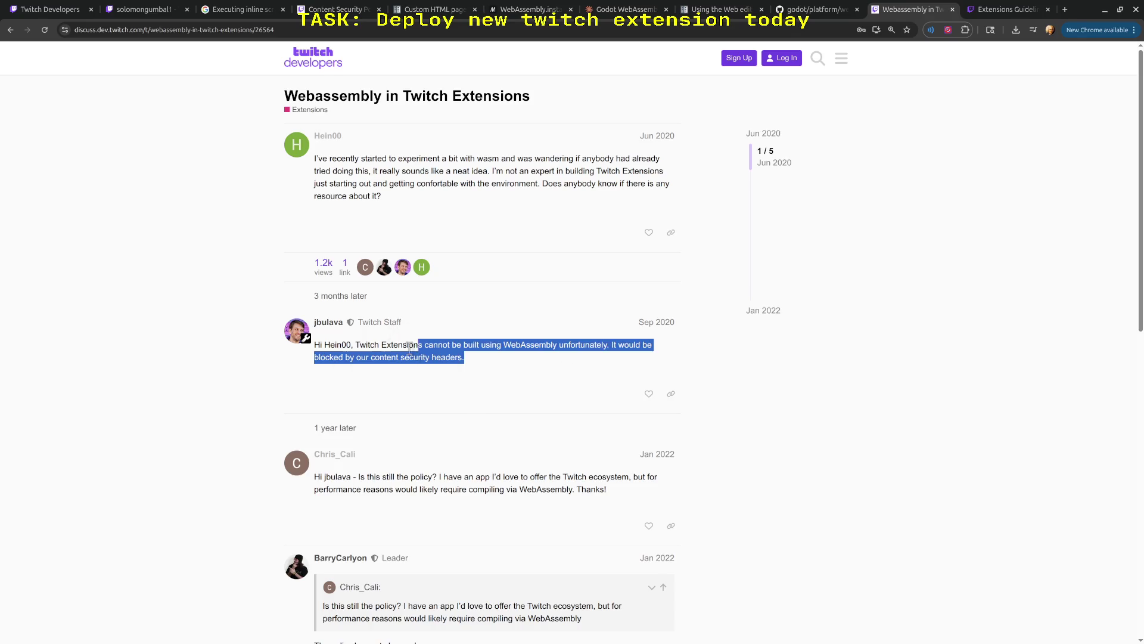
{"action": "left_click", "coordinate": [383, 354]}
{"action": "mouse_move", "coordinate": [335, 345]}
{"action": "left_mouse_down"}
{"action": "mouse_move", "coordinate": [462, 357]}
{"action": "mouse_move", "coordinate": [394, 344]}
{"action": "left_mouse_up"}
{"action": "triple_click", "coordinate": [459, 358]}
{"action": "left_click", "coordinate": [447, 381]}
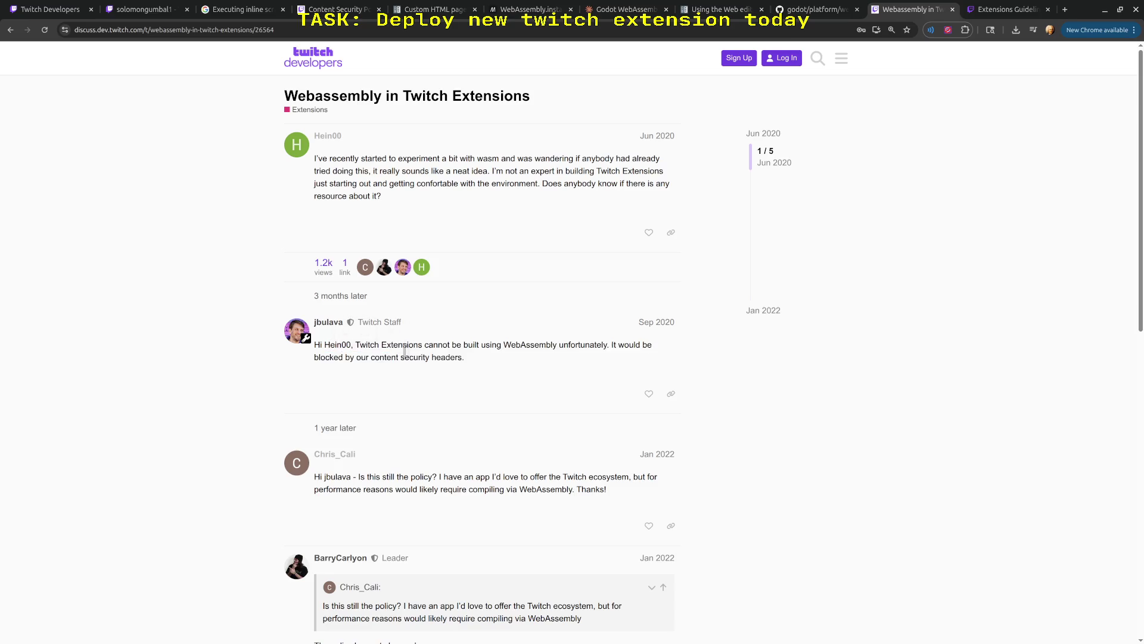
- Read the quoted policy question and the follow-up question further down the thread
{"action": "scroll", "coordinate": [497, 416], "scroll_direction": "down", "scroll_amount": 2}
{"action": "scroll", "coordinate": [439, 463], "scroll_direction": "down", "scroll_amount": 3}
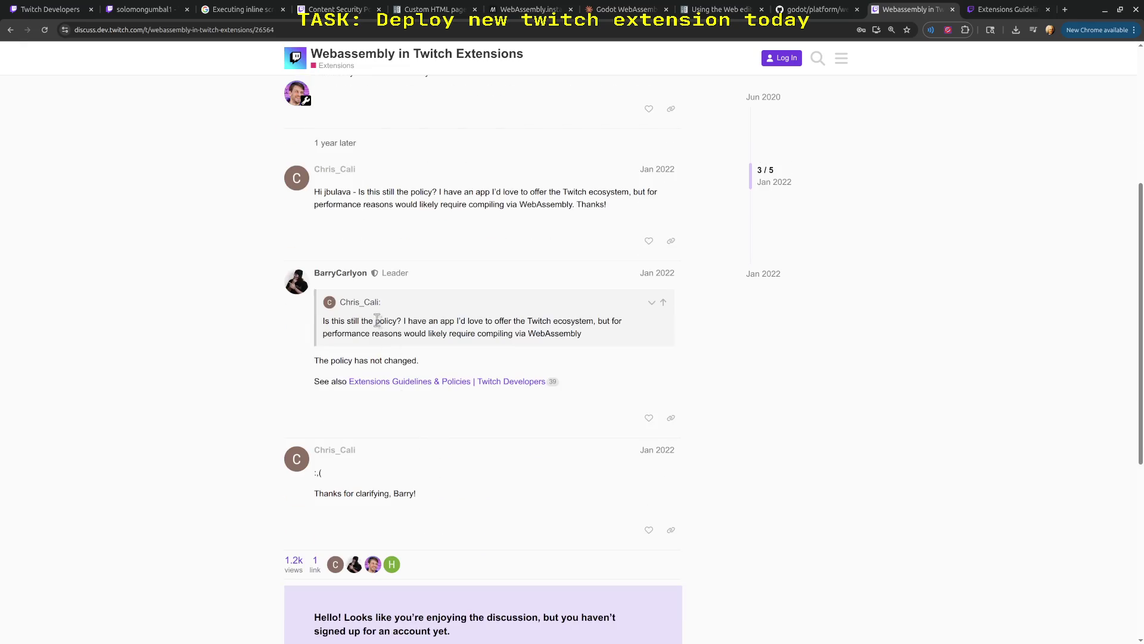
{"action": "left_click_drag", "start_coordinate": [375, 322], "coordinate": [543, 334]}
{"action": "left_click", "coordinate": [536, 348]}
{"action": "scroll", "coordinate": [443, 380], "scroll_direction": "up", "scroll_amount": 2}
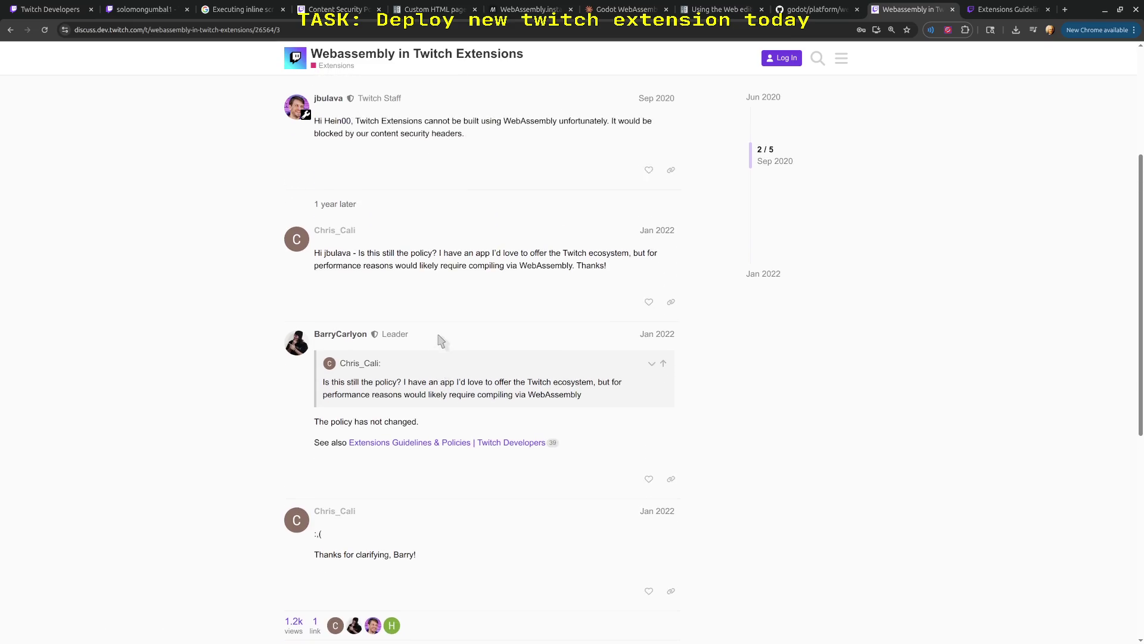
{"action": "scroll", "coordinate": [440, 340], "scroll_direction": "up", "scroll_amount": 2}
{"action": "mouse_move", "coordinate": [562, 318]}
{"action": "left_mouse_down"}
{"action": "mouse_move", "coordinate": [387, 307]}
{"action": "mouse_move", "coordinate": [556, 319]}
{"action": "left_mouse_up"}
{"action": "left_click", "coordinate": [391, 307]}
- Open the Extensions Guidelines & Policies page
{"action": "left_click", "coordinate": [529, 395]}
{"action": "left_click", "coordinate": [505, 496]}
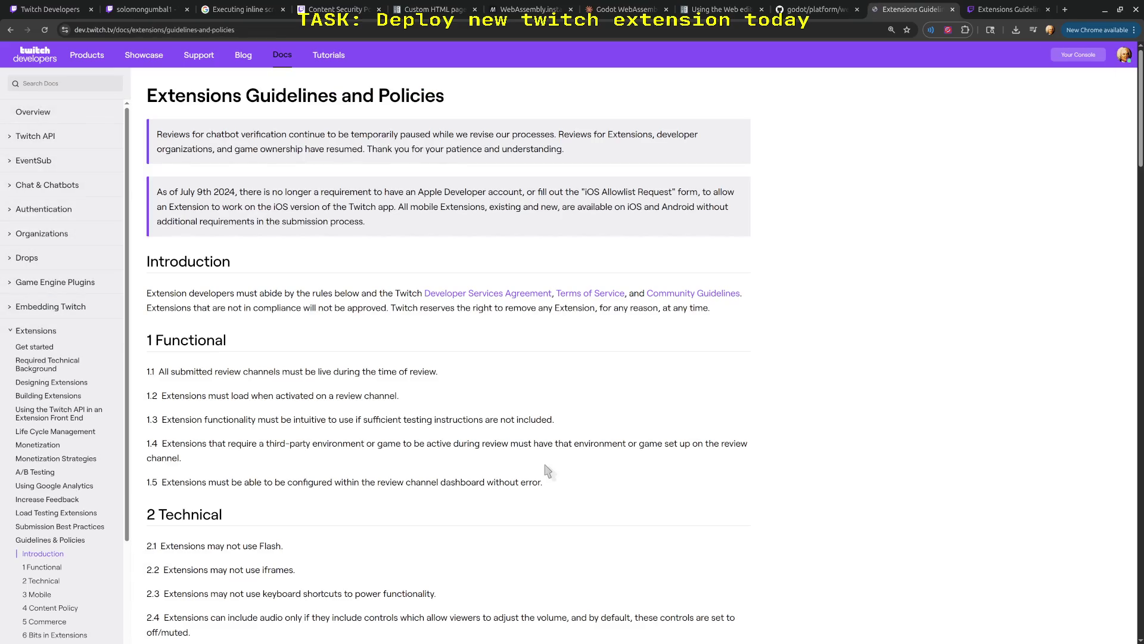
{"action": "scroll", "coordinate": [495, 359], "scroll_direction": "down", "scroll_amount": 5}
{"action": "scroll", "coordinate": [495, 359], "scroll_direction": "down", "scroll_amount": 5}
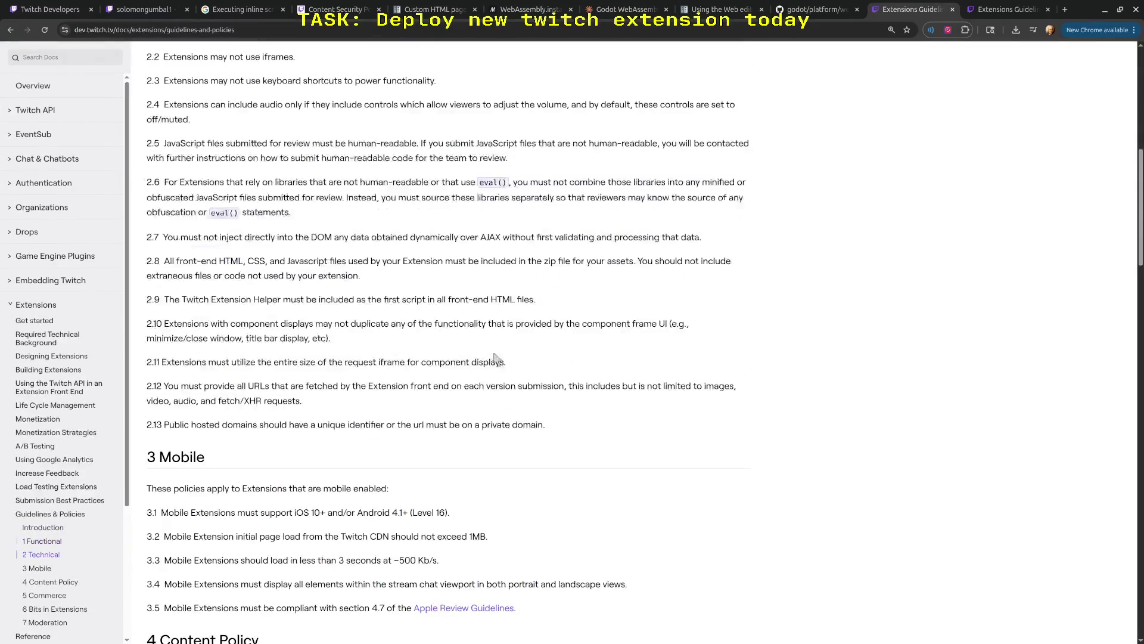
{"action": "scroll", "coordinate": [518, 363], "scroll_direction": "up", "scroll_amount": 8}
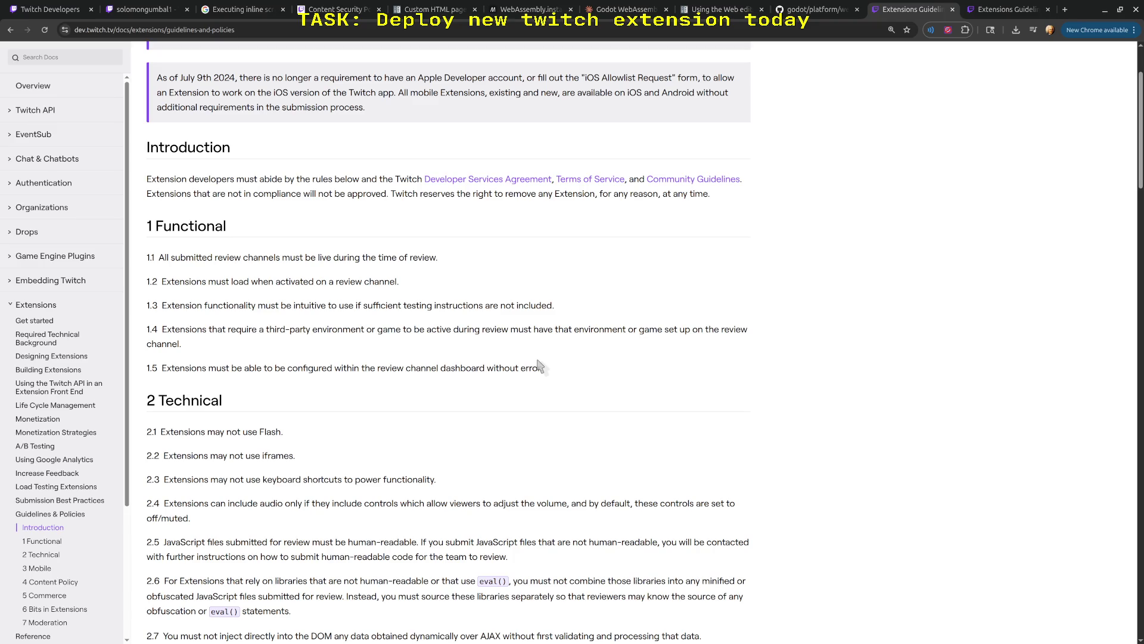
- Read through the Functional rules 1.1–1.5 and the Mobile rules
{"action": "left_click_drag", "start_coordinate": [532, 367], "coordinate": [181, 258]}
{"action": "left_click", "coordinate": [242, 291]}
{"action": "scroll", "coordinate": [381, 363], "scroll_direction": "down", "scroll_amount": 8}
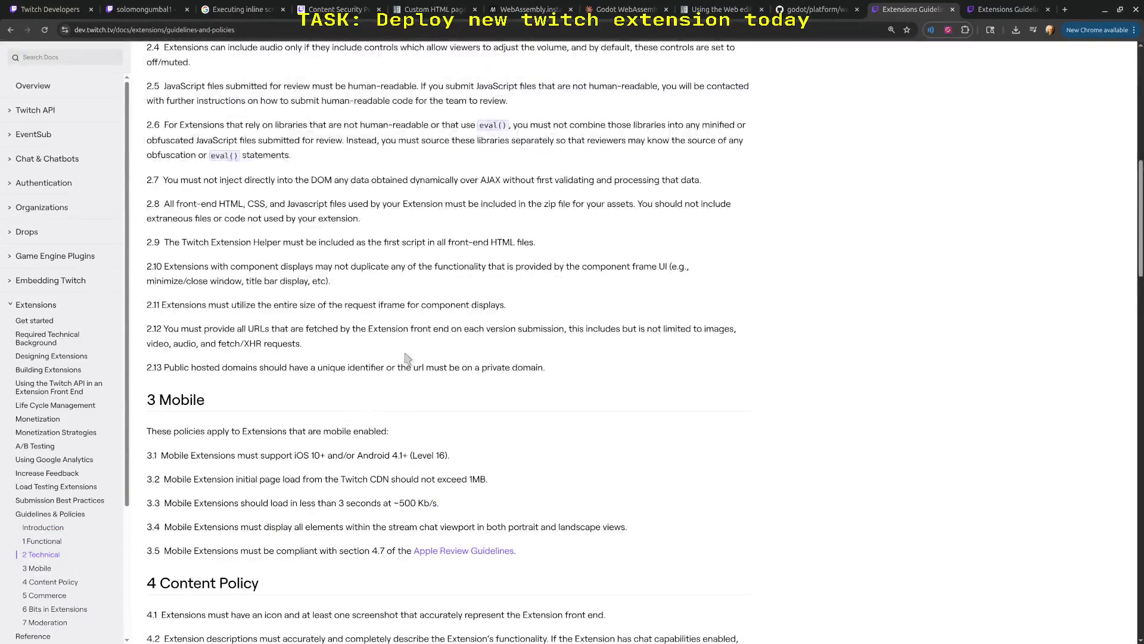
{"action": "scroll", "coordinate": [410, 356], "scroll_direction": "down", "scroll_amount": 3}
{"action": "left_click_drag", "start_coordinate": [408, 380], "coordinate": [198, 263]}
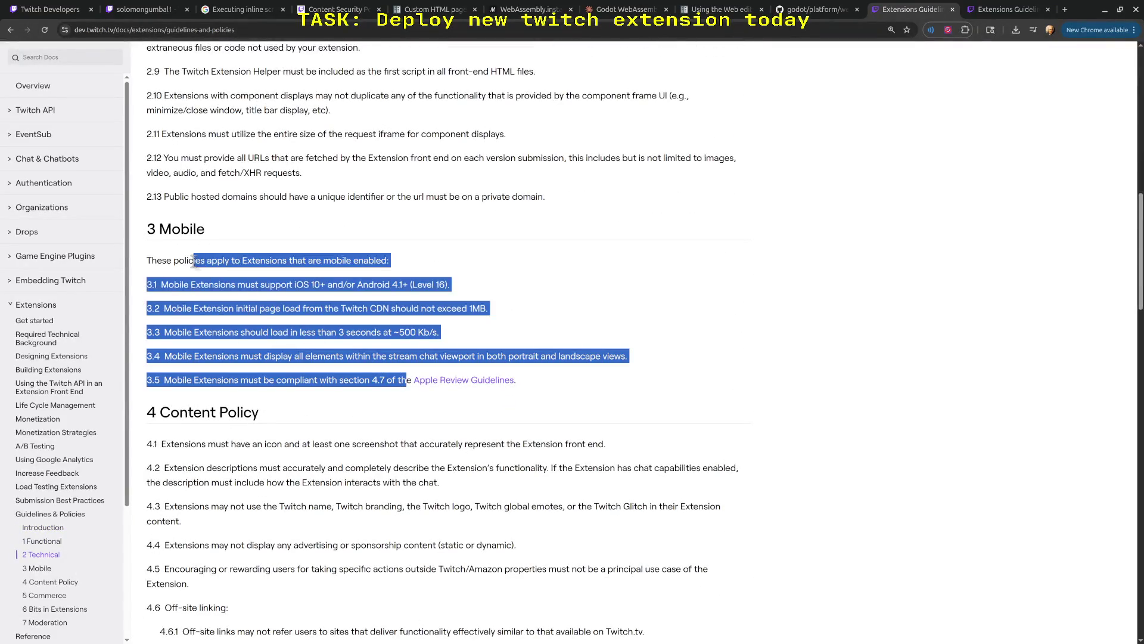
{"action": "left_click", "coordinate": [198, 262]}
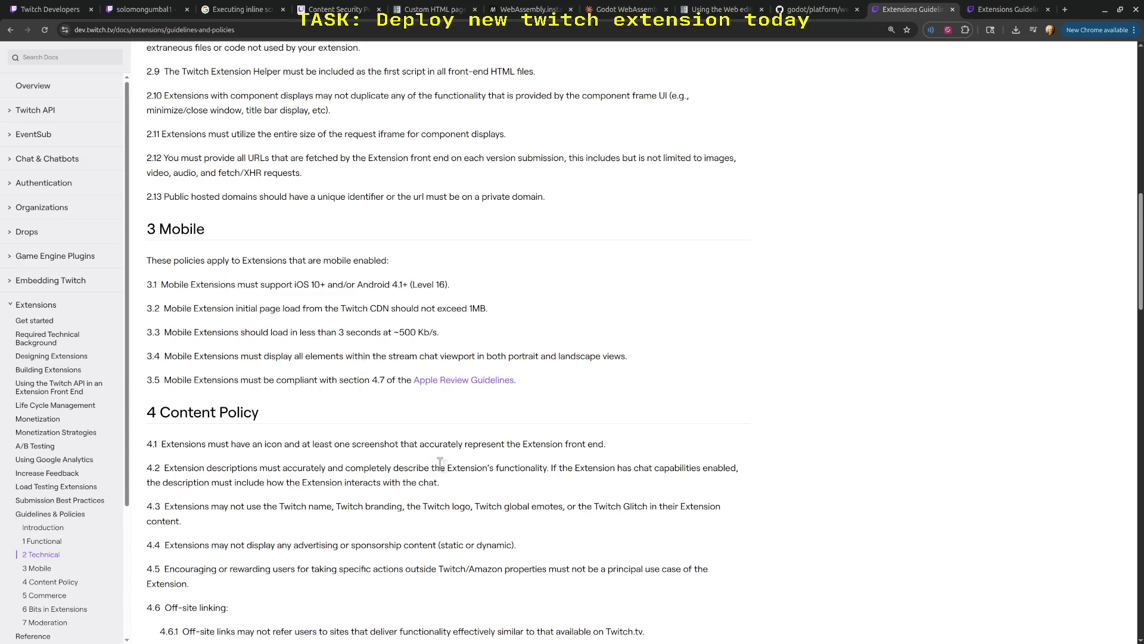
- Search the page for 'assem' to look for any WebAssembly mention
{"action": "key", "text": "ctrl+f"}
{"action": "type", "text": "assemb"}
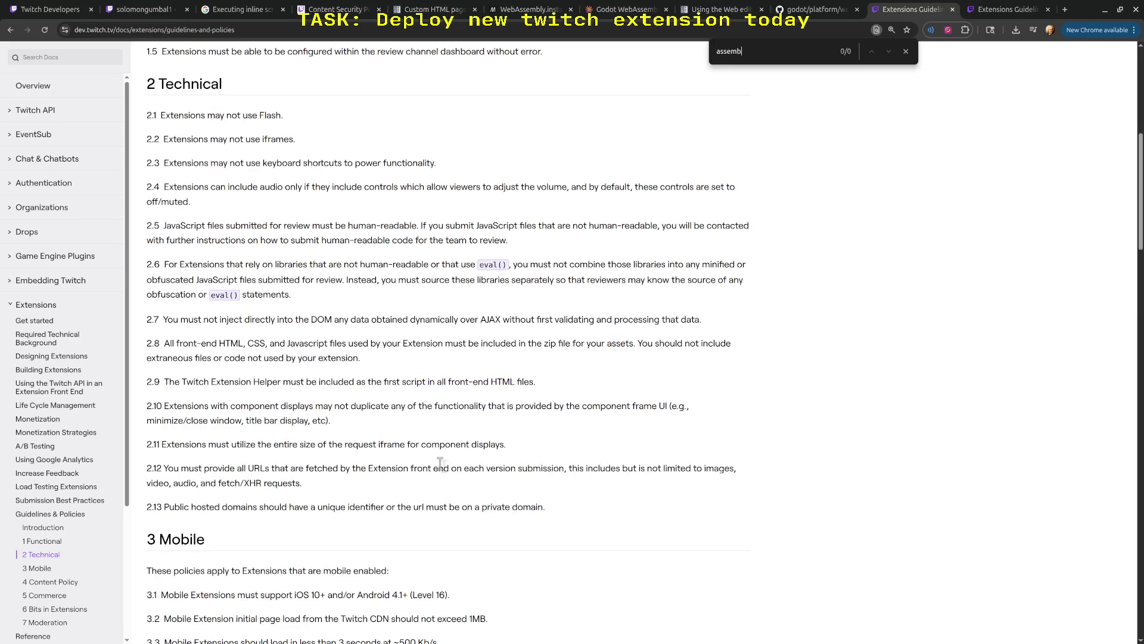
{"action": "key", "text": "ctrl+a"}
{"action": "key", "text": "BackSpace"}
- Read Technical rule 2.4 on audio and rule 2.7 on injecting data
{"action": "left_click_drag", "start_coordinate": [224, 186], "coordinate": [345, 187]}
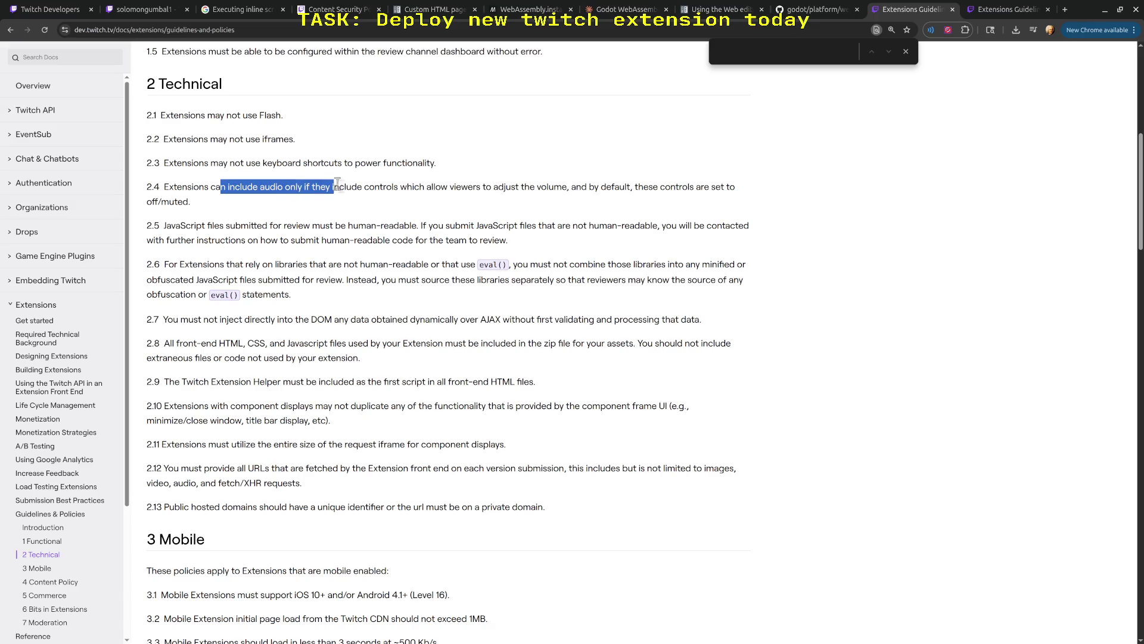
{"action": "left_click", "coordinate": [347, 189]}
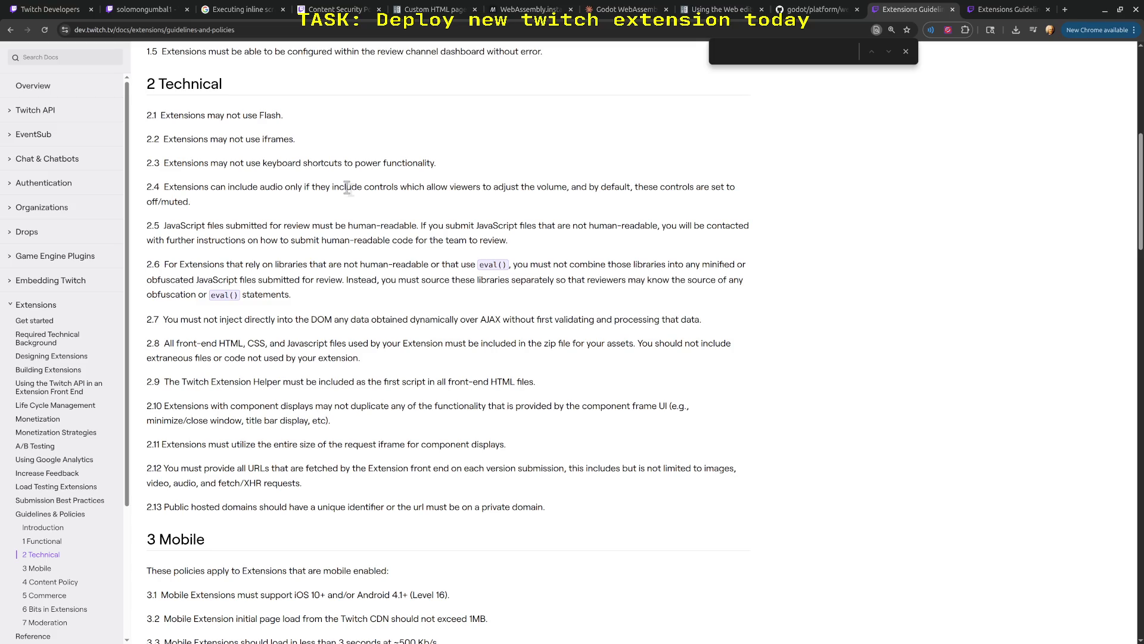
{"action": "key", "text": "alt+Tab"}
{"action": "key", "text": "alt+Tab"}
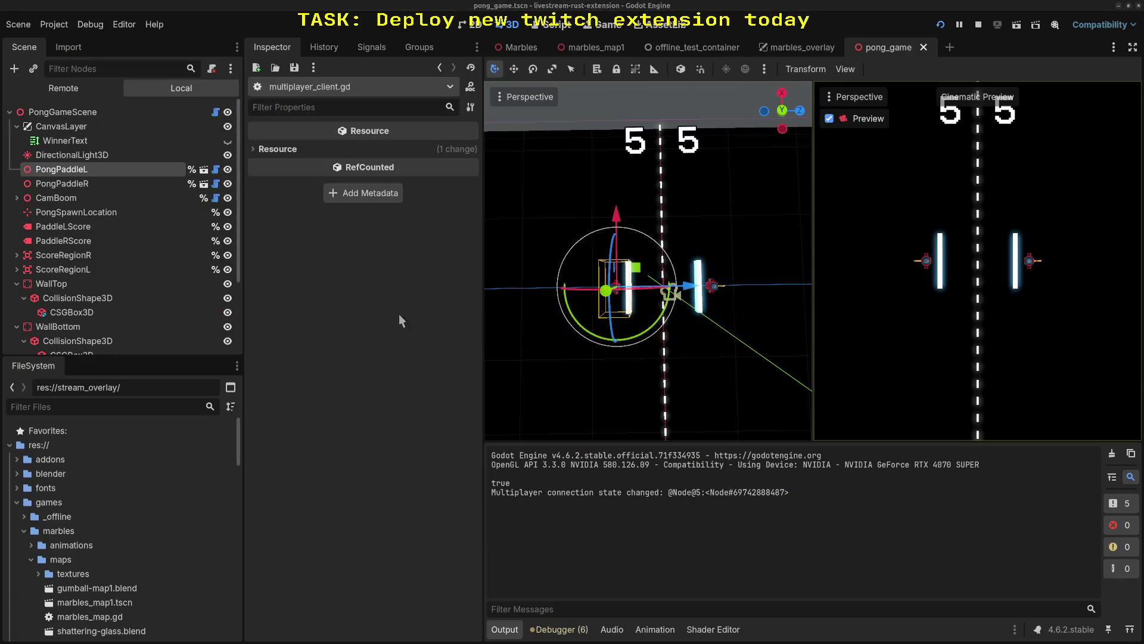
{"action": "key", "text": "alt+Tab"}
{"action": "left_click_drag", "start_coordinate": [465, 320], "coordinate": [149, 320]}
- Review rule 2.7's AJAX data clause and rule 2.4's volume controls, then close the find bar
{"action": "left_click", "coordinate": [286, 314]}
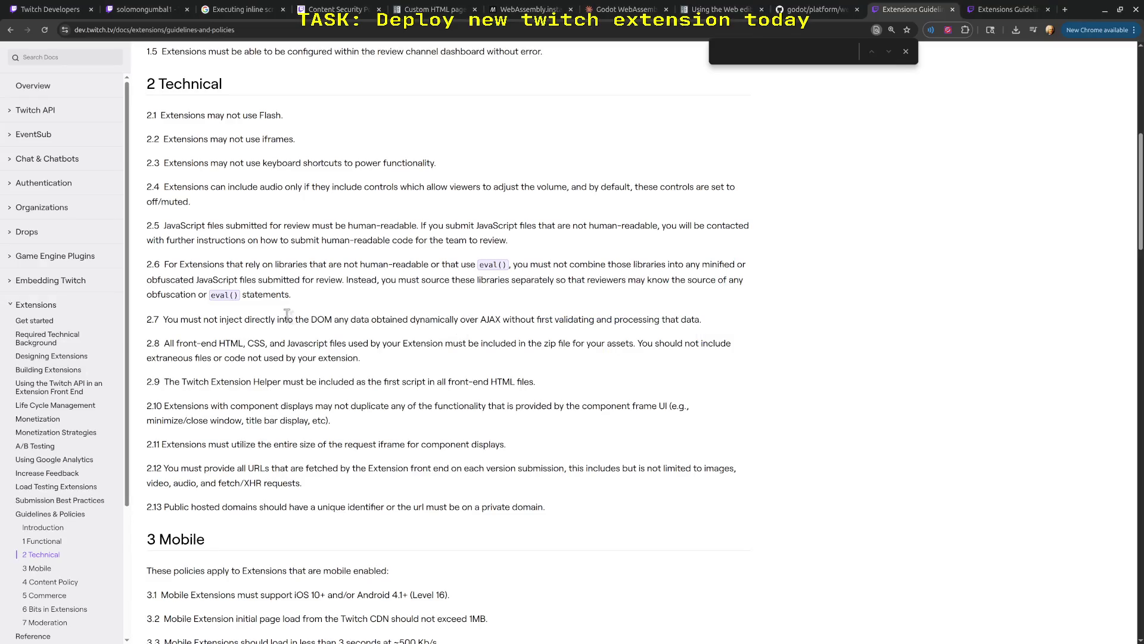
{"action": "left_click_drag", "start_coordinate": [269, 320], "coordinate": [501, 320]}
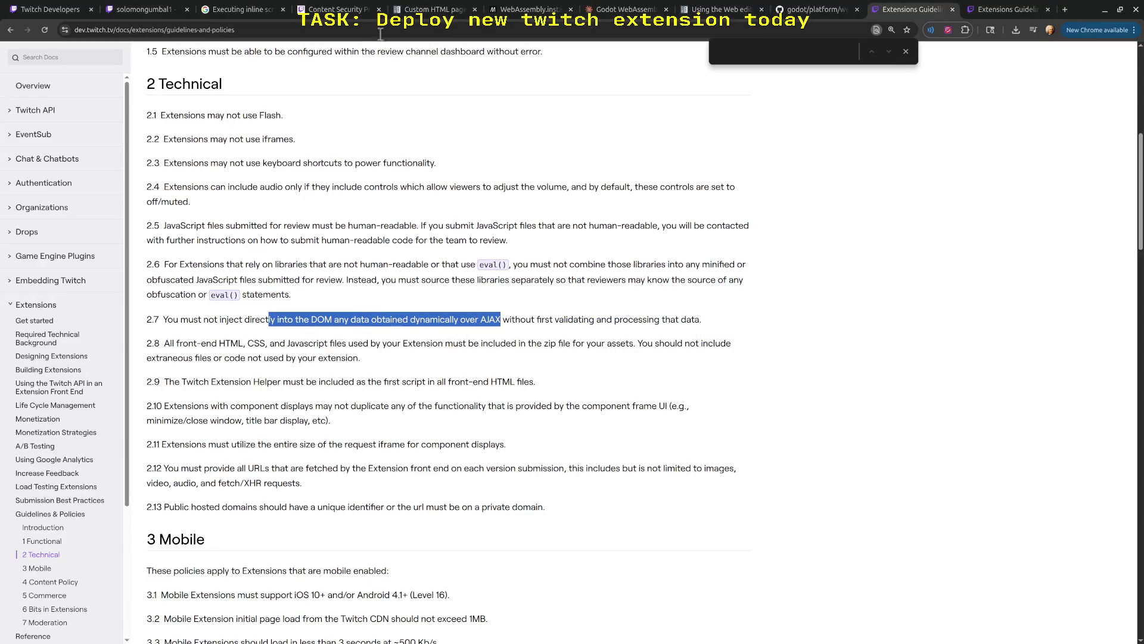
{"action": "mouse_move", "coordinate": [468, 186]}
{"action": "left_mouse_down"}
{"action": "mouse_move", "coordinate": [682, 187]}
{"action": "mouse_move", "coordinate": [314, 189]}
{"action": "left_mouse_up"}
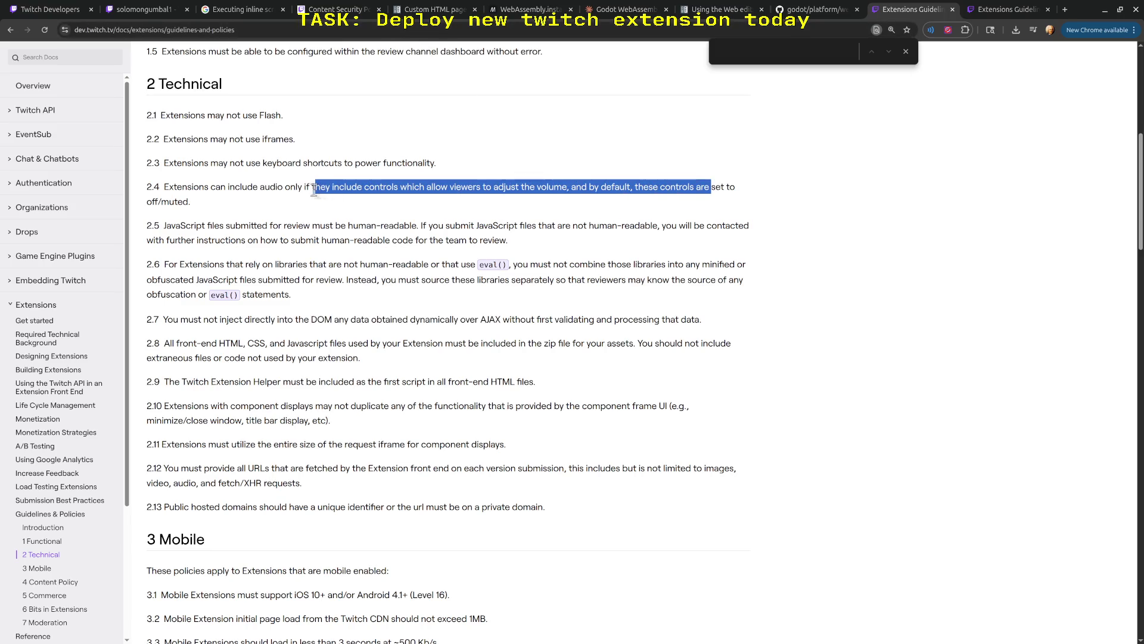
{"action": "left_click", "coordinate": [322, 189]}
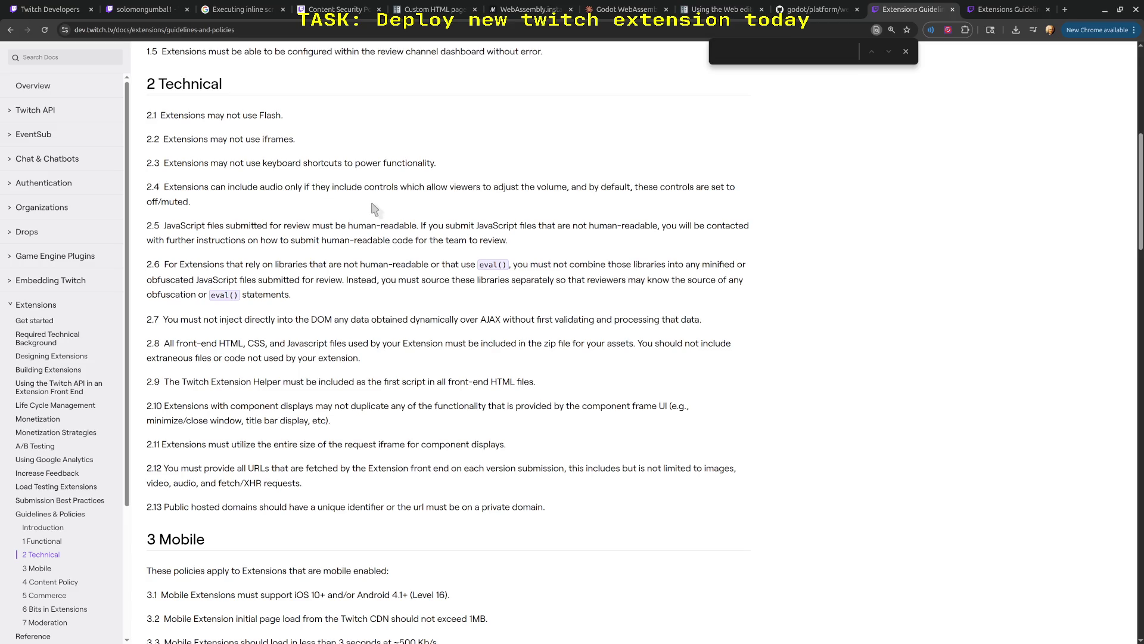
{"action": "left_click", "coordinate": [910, 55]}
- Read rule 2.6 on eval() libraries and rule 2.5's human-readable submission clause, then return to Godot
{"action": "mouse_move", "coordinate": [656, 264]}
{"action": "left_mouse_down"}
{"action": "mouse_move", "coordinate": [149, 264]}
{"action": "mouse_move", "coordinate": [631, 280]}
{"action": "mouse_move", "coordinate": [631, 268]}
{"action": "mouse_move", "coordinate": [357, 257]}
{"action": "left_mouse_up"}
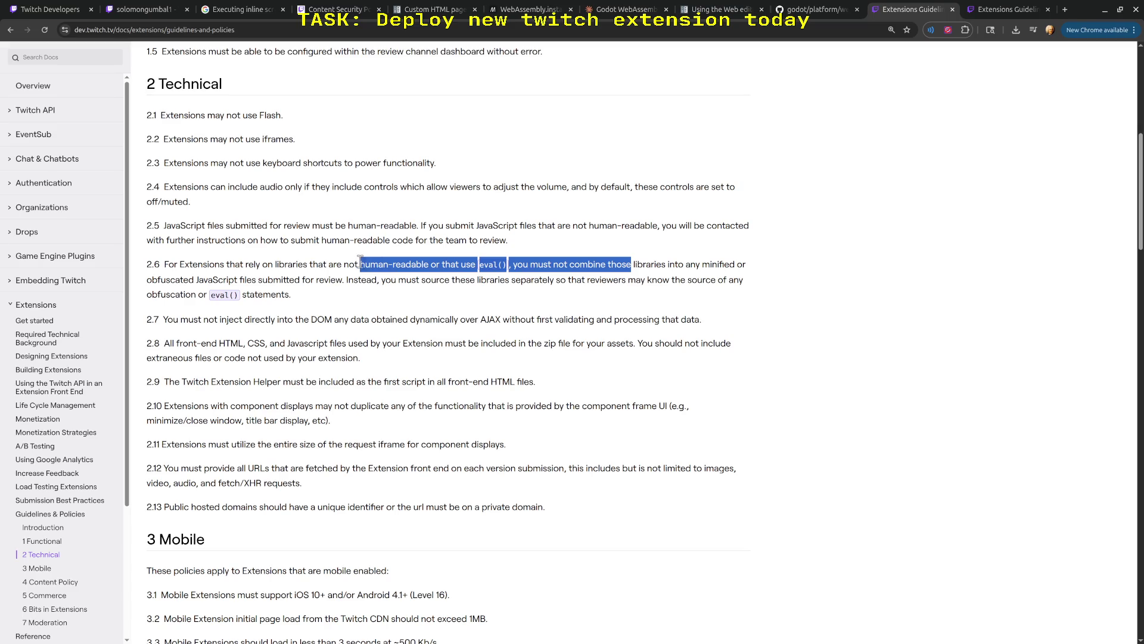
{"action": "left_click", "coordinate": [365, 264]}
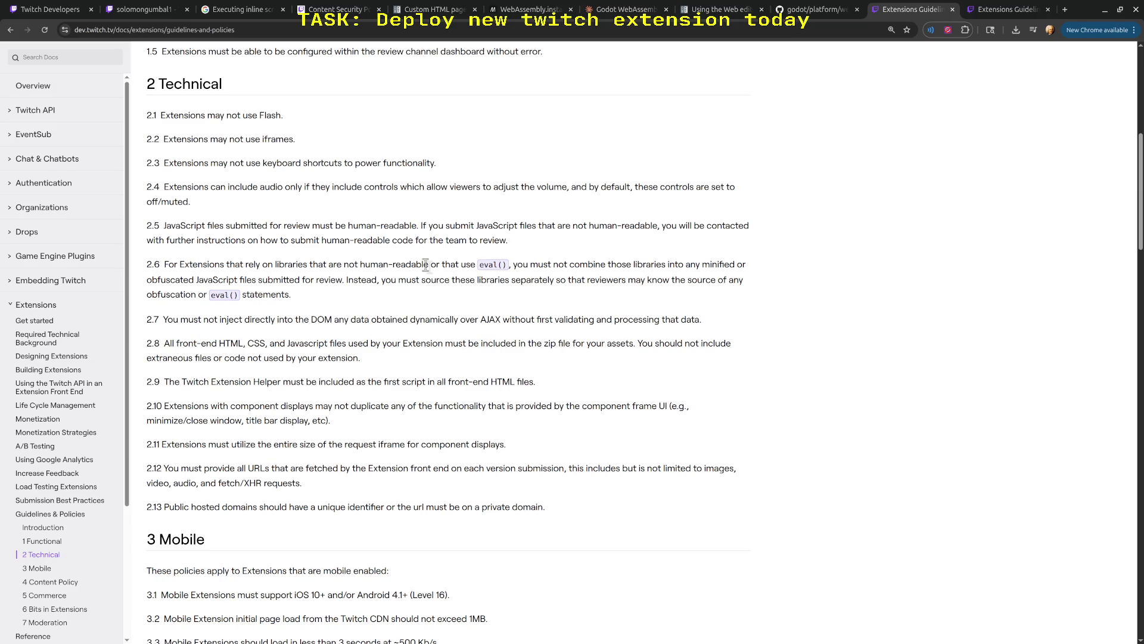
{"action": "scroll", "coordinate": [582, 289], "scroll_direction": "down", "scroll_amount": 4}
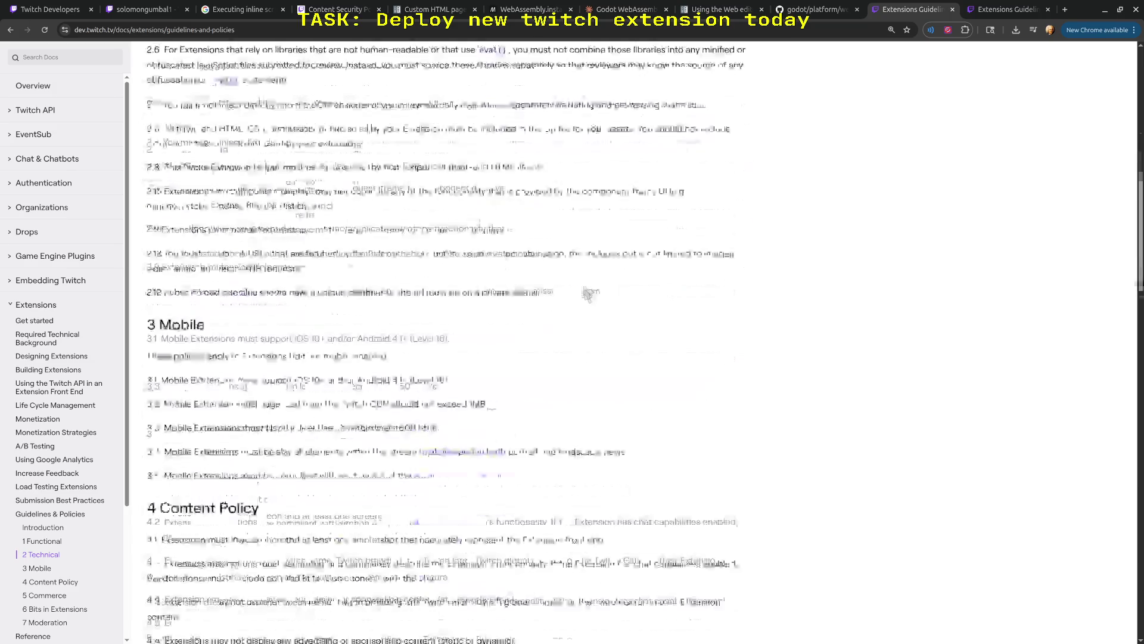
{"action": "scroll", "coordinate": [582, 289], "scroll_direction": "up", "scroll_amount": 6}
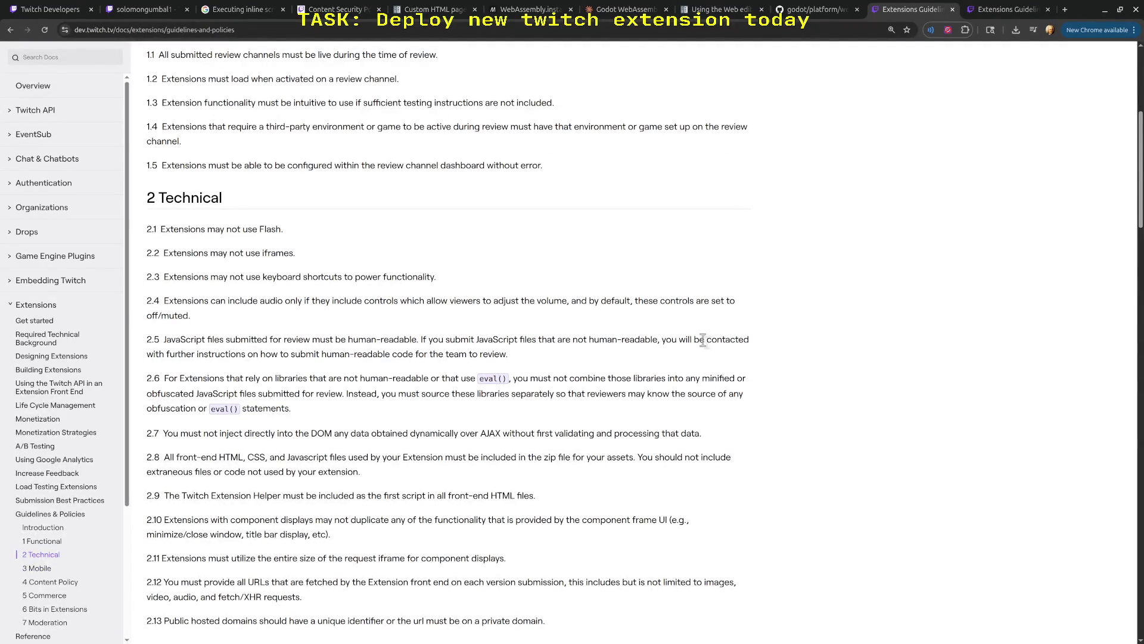
{"action": "mouse_move", "coordinate": [704, 340]}
{"action": "left_mouse_down"}
{"action": "mouse_move", "coordinate": [149, 341]}
{"action": "mouse_move", "coordinate": [423, 332]}
{"action": "left_mouse_up"}
{"action": "left_click", "coordinate": [645, 339]}
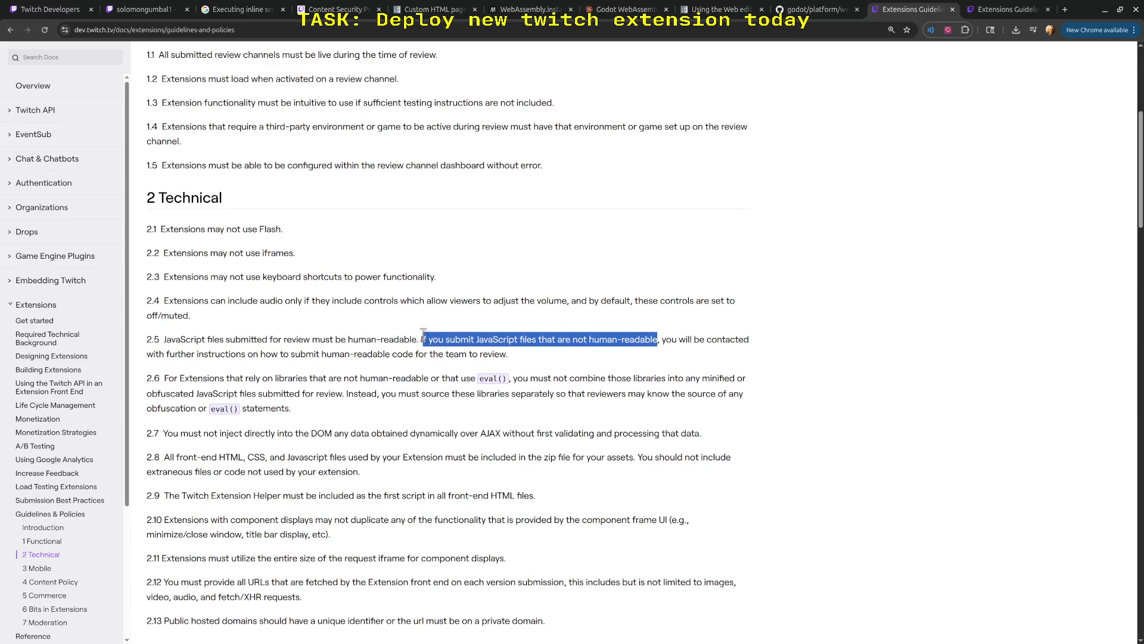
{"action": "left_click", "coordinate": [423, 333]}
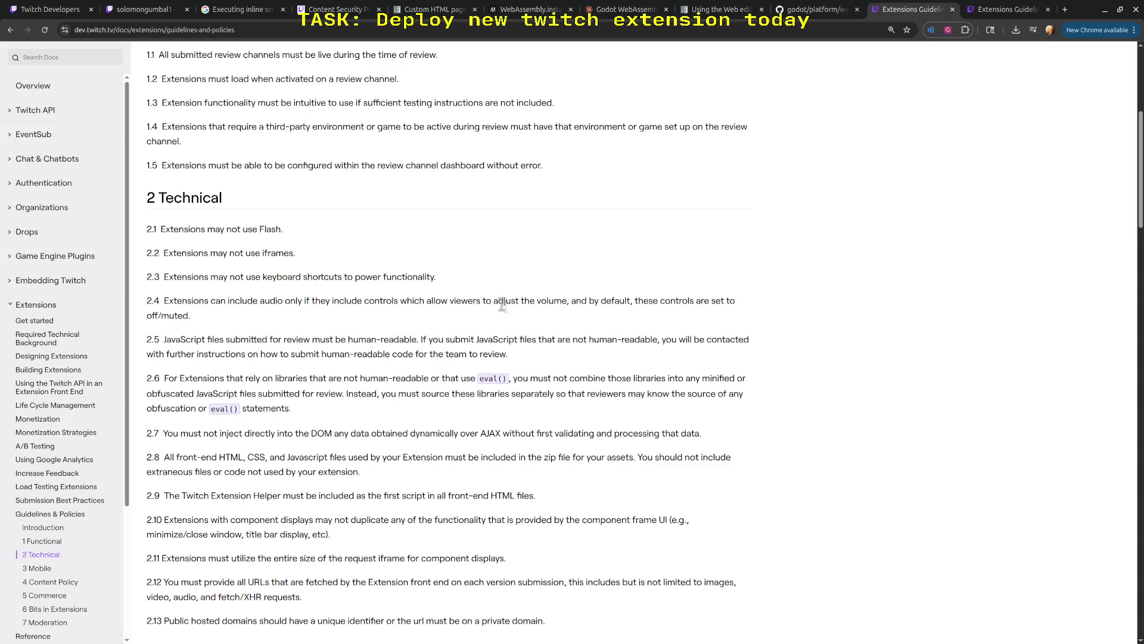
{"action": "key", "text": "alt+Tab"}
{"action": "key", "text": "alt+Tab"}
{"action": "key", "text": "alt+Tab"}
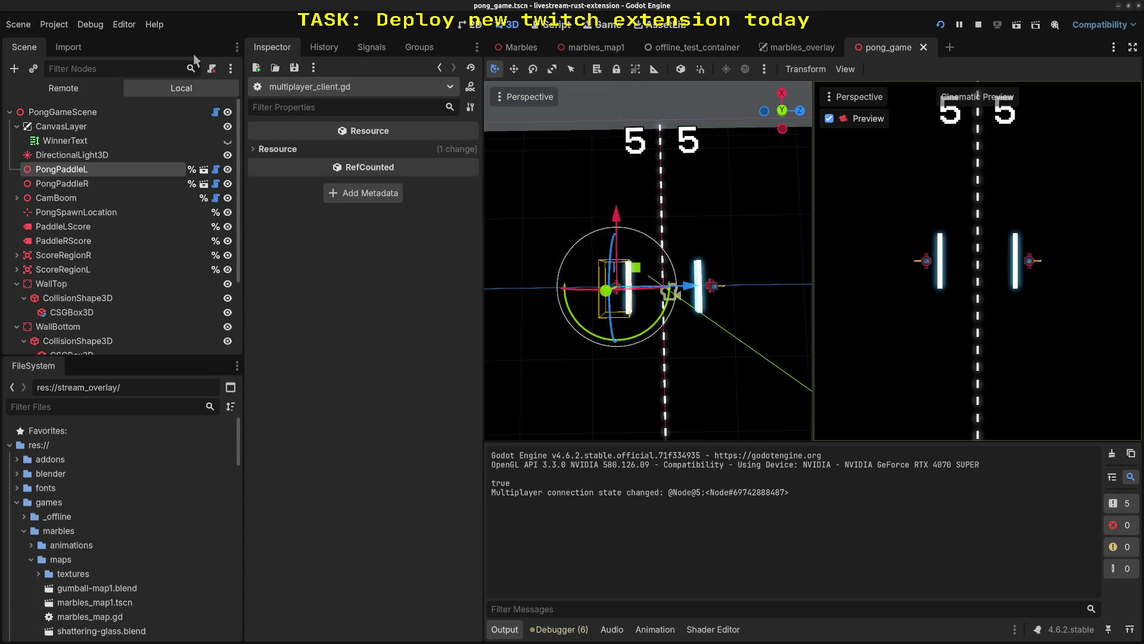
- Collapse the games, stream_overlay and textures folders in the FileSystem dock
{"action": "left_click", "coordinate": [17, 504]}
{"action": "left_click", "coordinate": [17, 617]}
{"action": "left_click", "coordinate": [17, 630]}
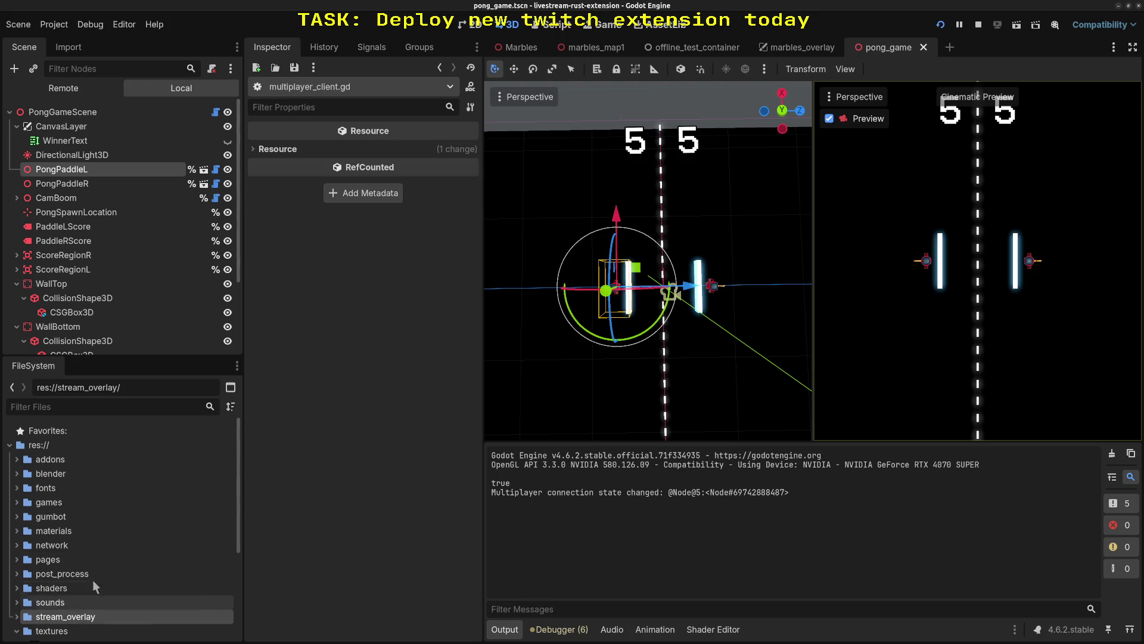
{"action": "scroll", "coordinate": [98, 568], "scroll_direction": "down", "scroll_amount": 2}
{"action": "left_click", "coordinate": [16, 551]}
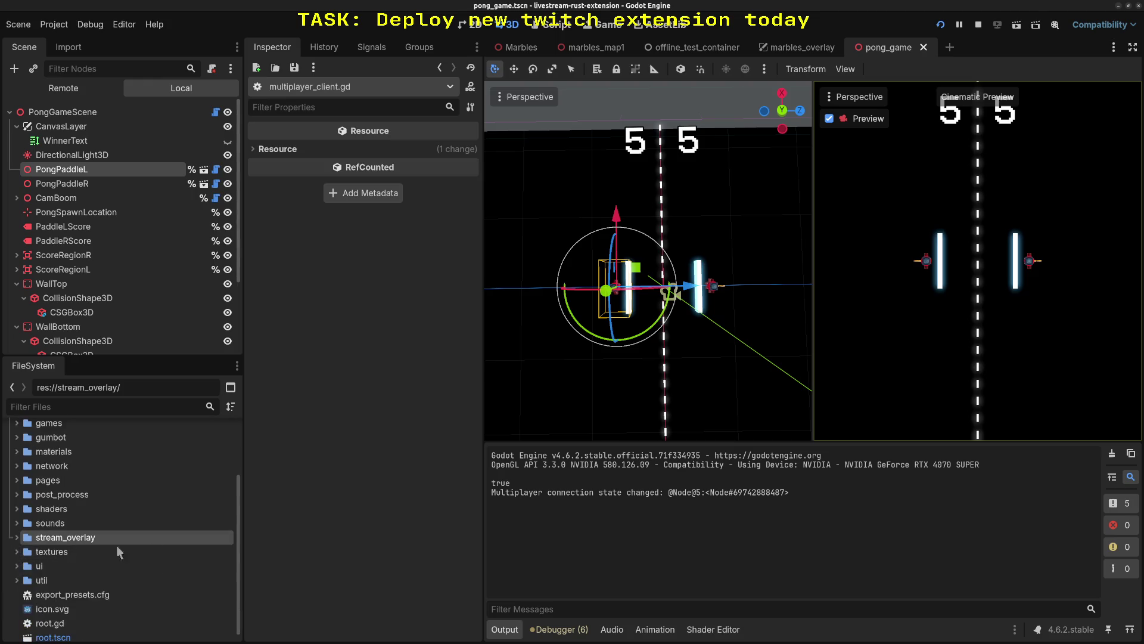
- Inspect the multiplayer 'connection state changed' messages in the Output log
{"action": "mouse_move", "coordinate": [555, 493]}
{"action": "left_mouse_down"}
{"action": "mouse_move", "coordinate": [795, 491]}
{"action": "mouse_move", "coordinate": [492, 495]}
{"action": "mouse_move", "coordinate": [670, 493]}
{"action": "mouse_move", "coordinate": [493, 494]}
{"action": "mouse_move", "coordinate": [621, 493]}
{"action": "left_mouse_up"}
{"action": "left_click", "coordinate": [786, 492]}
{"action": "left_click", "coordinate": [548, 496]}
{"action": "left_click", "coordinate": [658, 492]}
{"action": "left_click", "coordinate": [546, 491]}
{"action": "left_click", "coordinate": [660, 493]}
{"action": "mouse_move", "coordinate": [549, 492]}
{"action": "left_mouse_down"}
{"action": "mouse_move", "coordinate": [660, 494]}
{"action": "mouse_move", "coordinate": [545, 494]}
{"action": "mouse_move", "coordinate": [622, 493]}
{"action": "left_mouse_up"}
{"action": "left_click", "coordinate": [582, 490]}
{"action": "left_click", "coordinate": [622, 492]}
{"action": "left_click", "coordinate": [543, 494]}
{"action": "left_click_drag", "start_coordinate": [622, 493], "coordinate": [549, 493]}
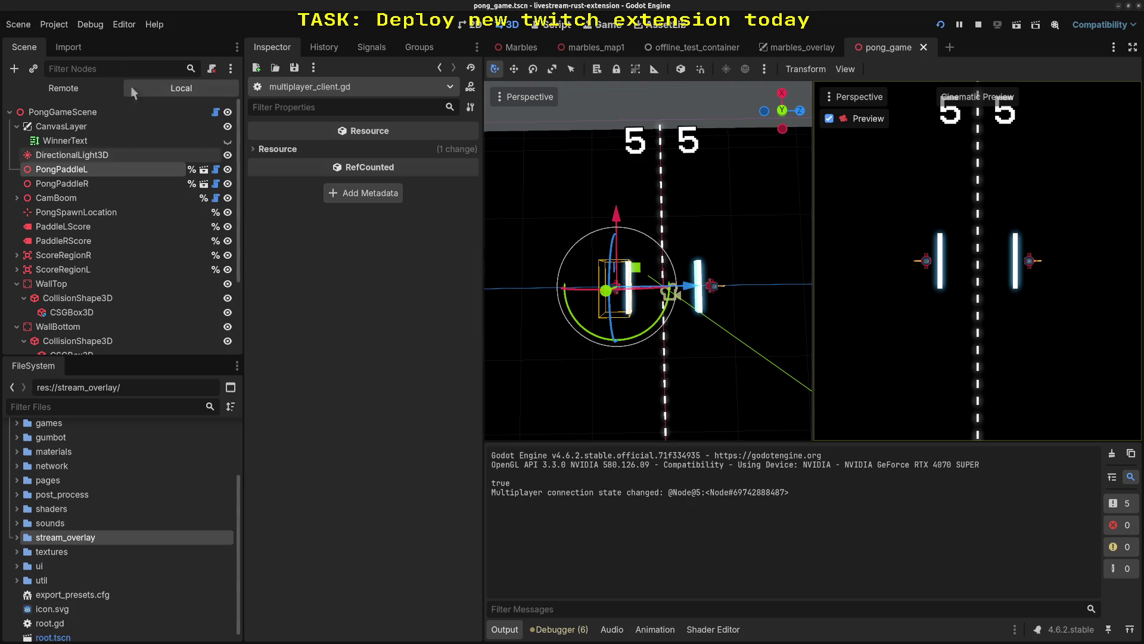
- Look over the Debug menu, relaunch the running game, then stop it with F8
{"action": "left_click", "coordinate": [94, 27]}
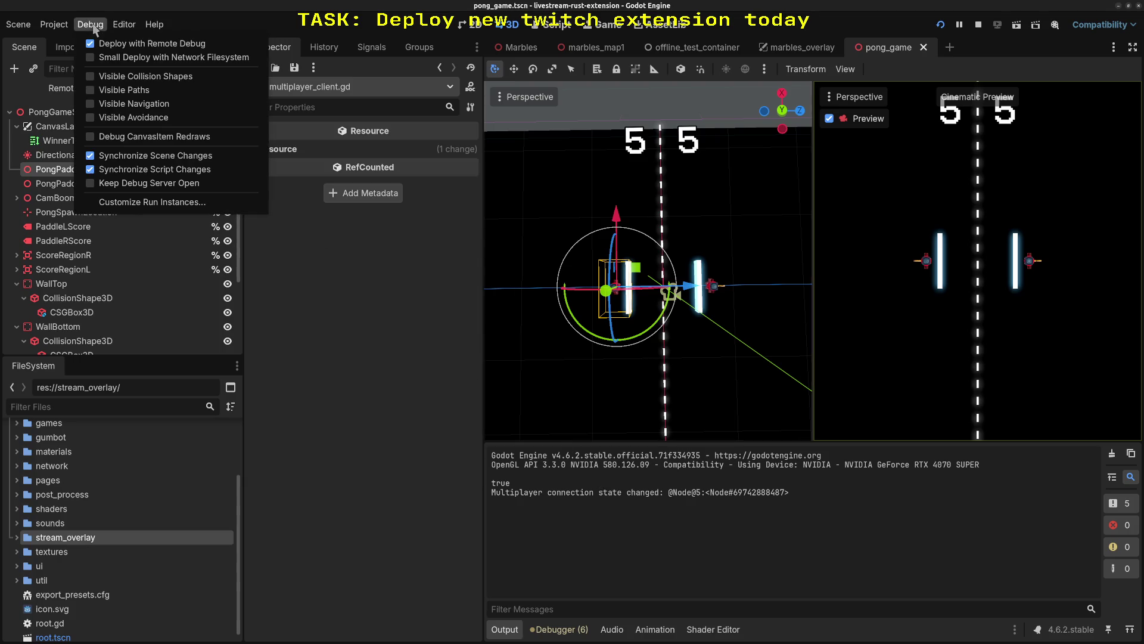
{"action": "left_click", "coordinate": [94, 26]}
{"action": "left_click", "coordinate": [124, 23]}
{"action": "left_click", "coordinate": [197, 16]}
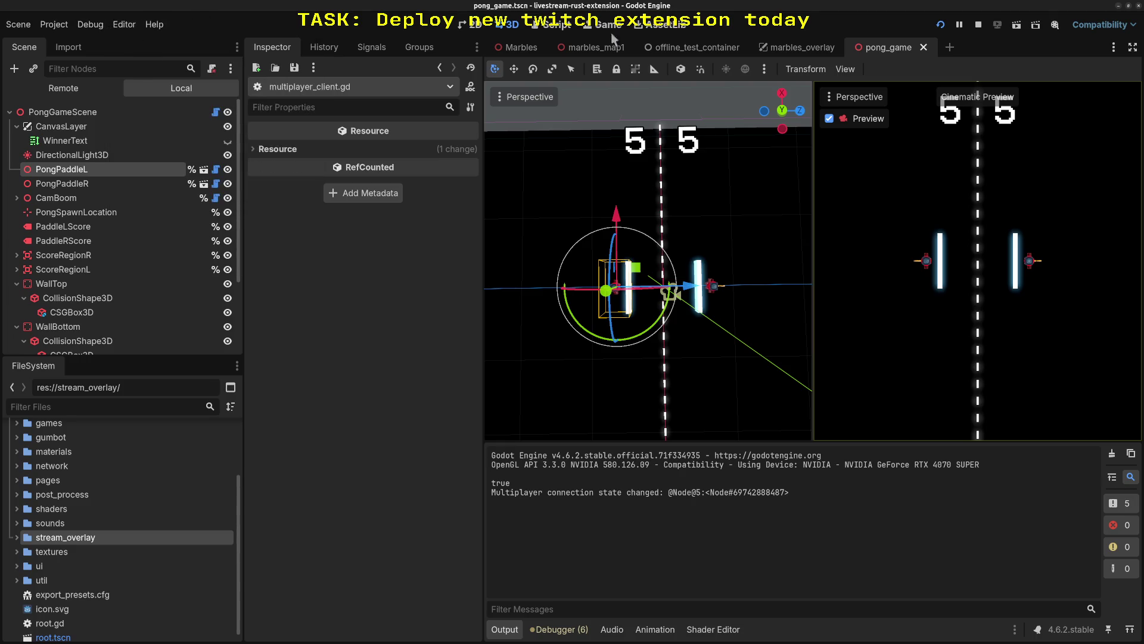
{"action": "left_click", "coordinate": [965, 25]}
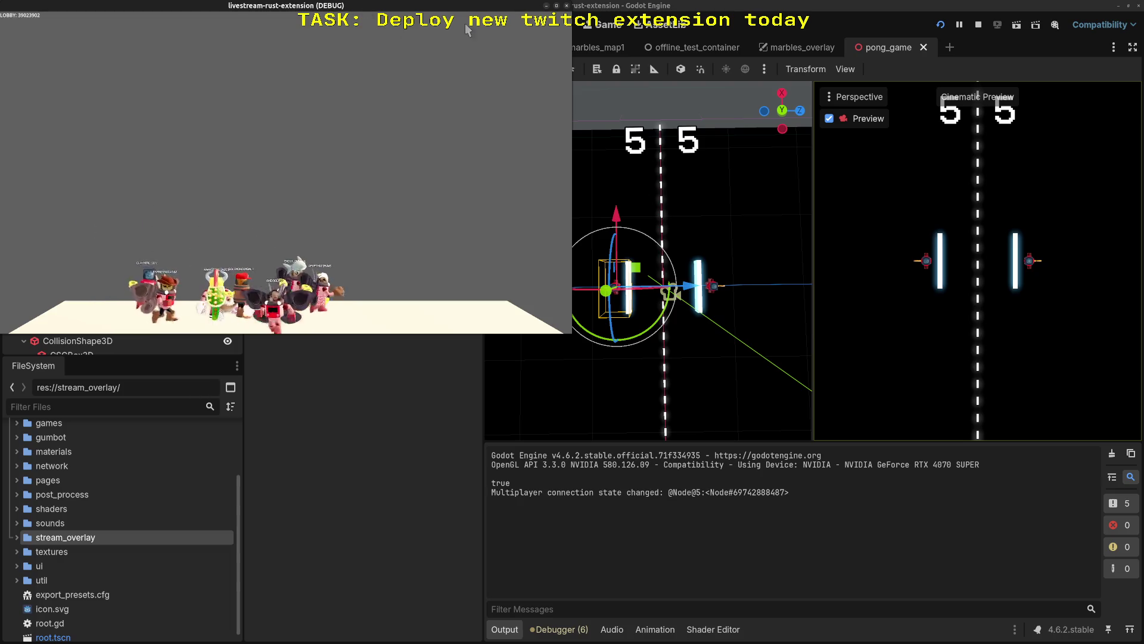
{"action": "key", "text": "F8"}
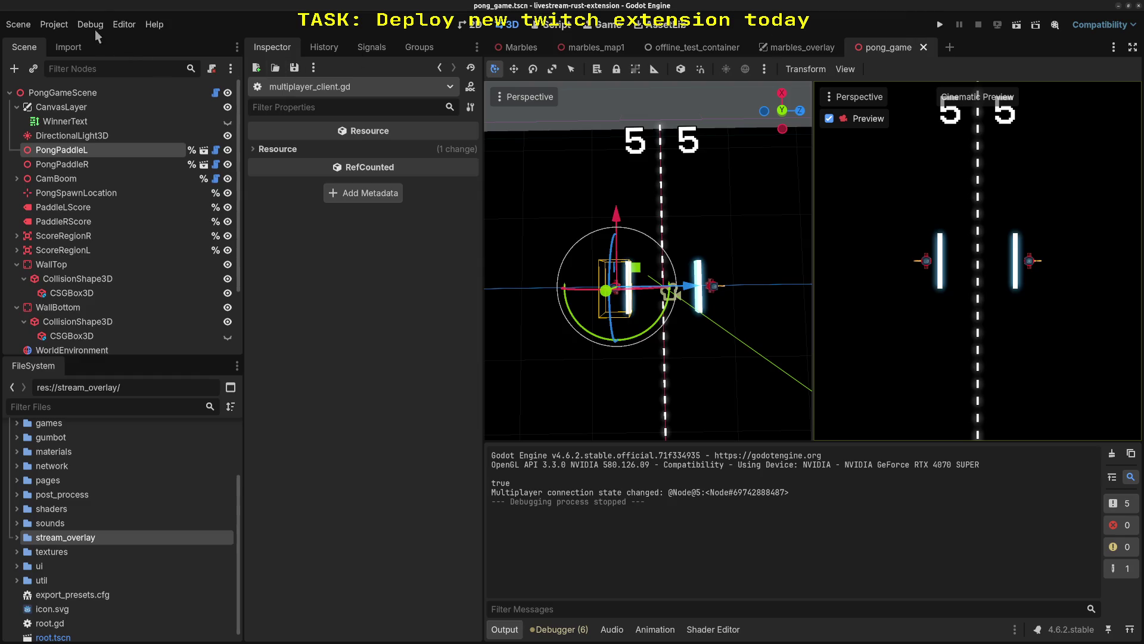
- In Customize Run Instances, delete prod_server from instance 1's Feature Tags, leaving overlay
{"action": "left_click", "coordinate": [93, 28]}
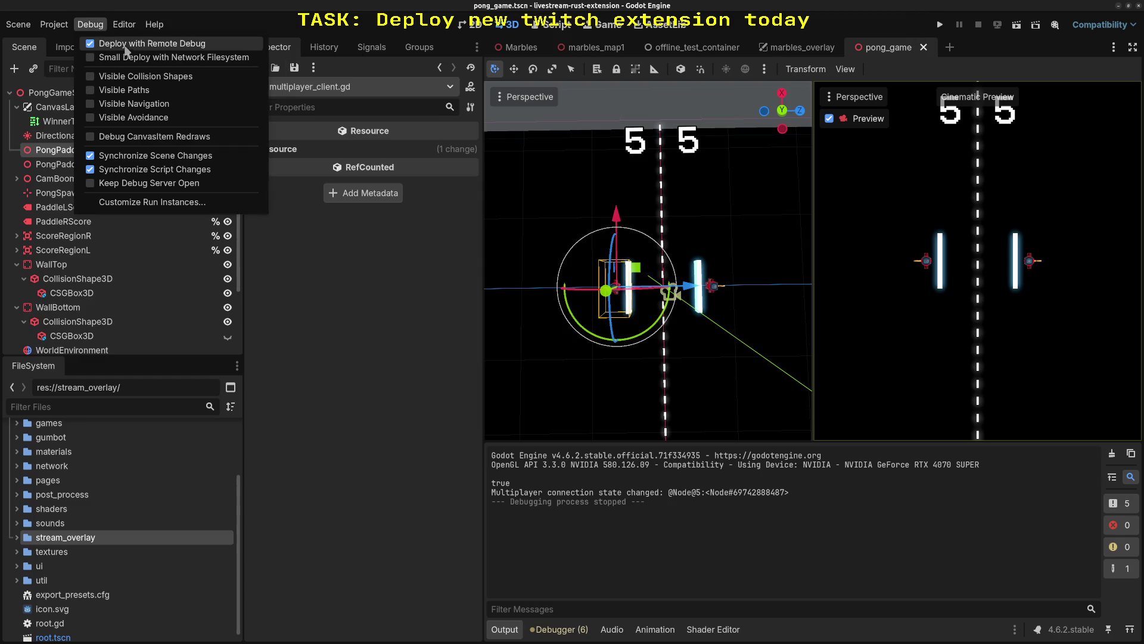
{"action": "left_click", "coordinate": [158, 202]}
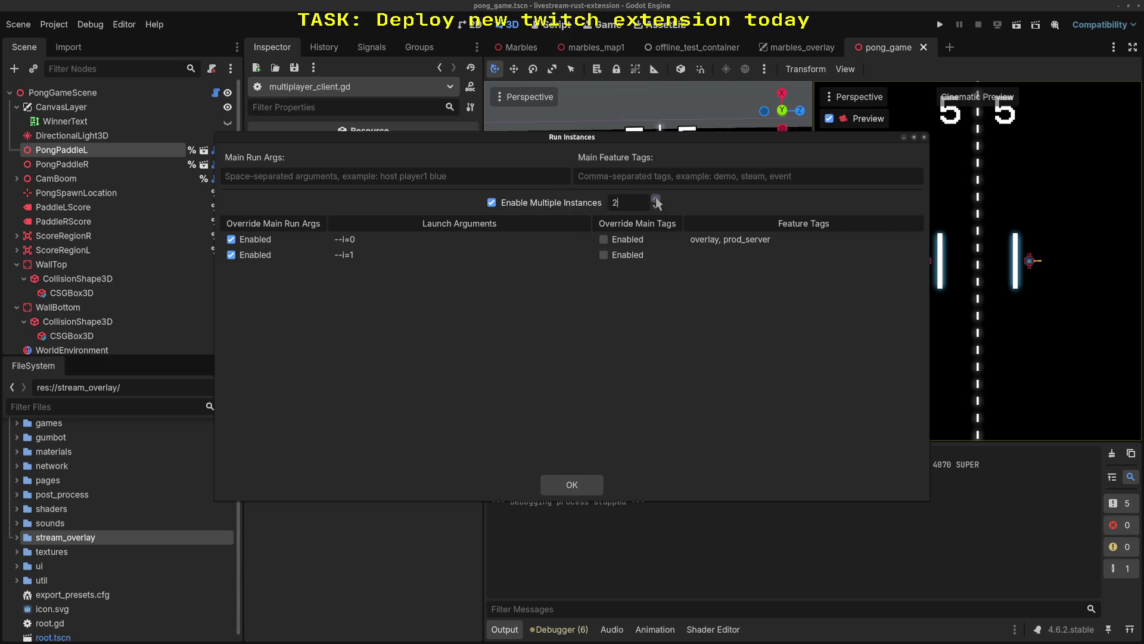
{"action": "left_click", "coordinate": [709, 258]}
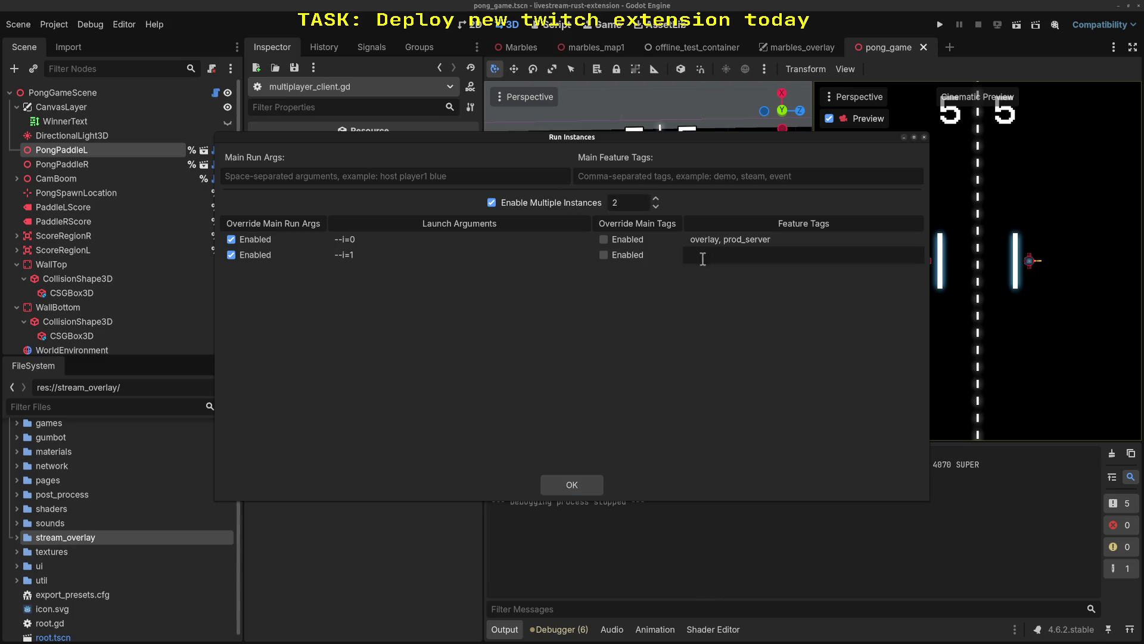
{"action": "left_click", "coordinate": [746, 243]}
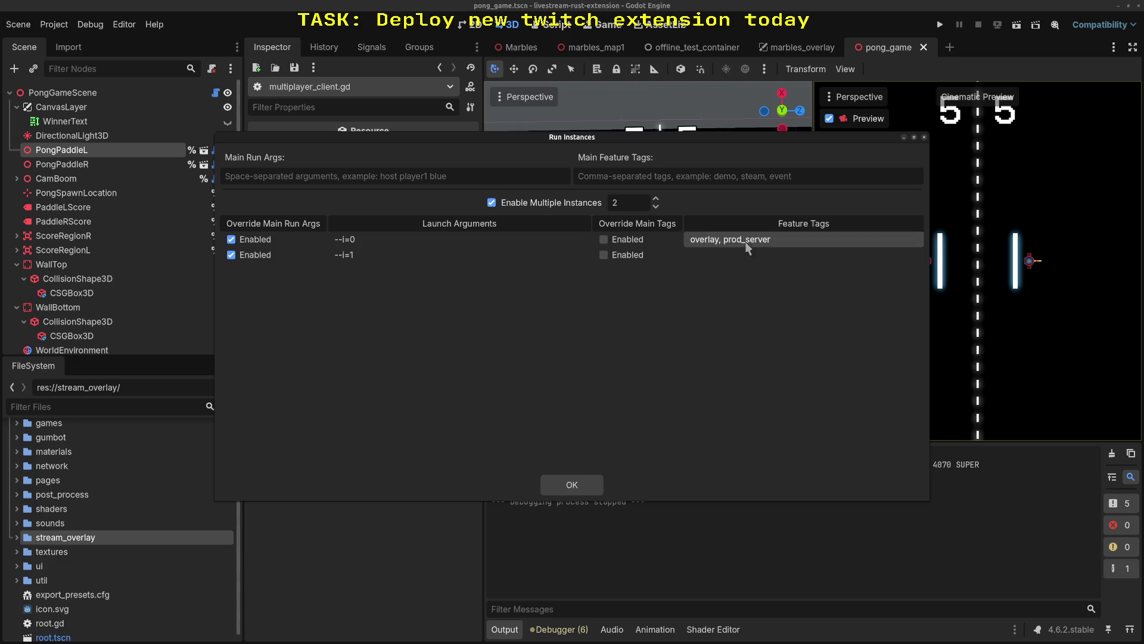
{"action": "left_click", "coordinate": [746, 241]}
{"action": "double_click", "coordinate": [746, 241]}
{"action": "key", "text": "BackSpace"}
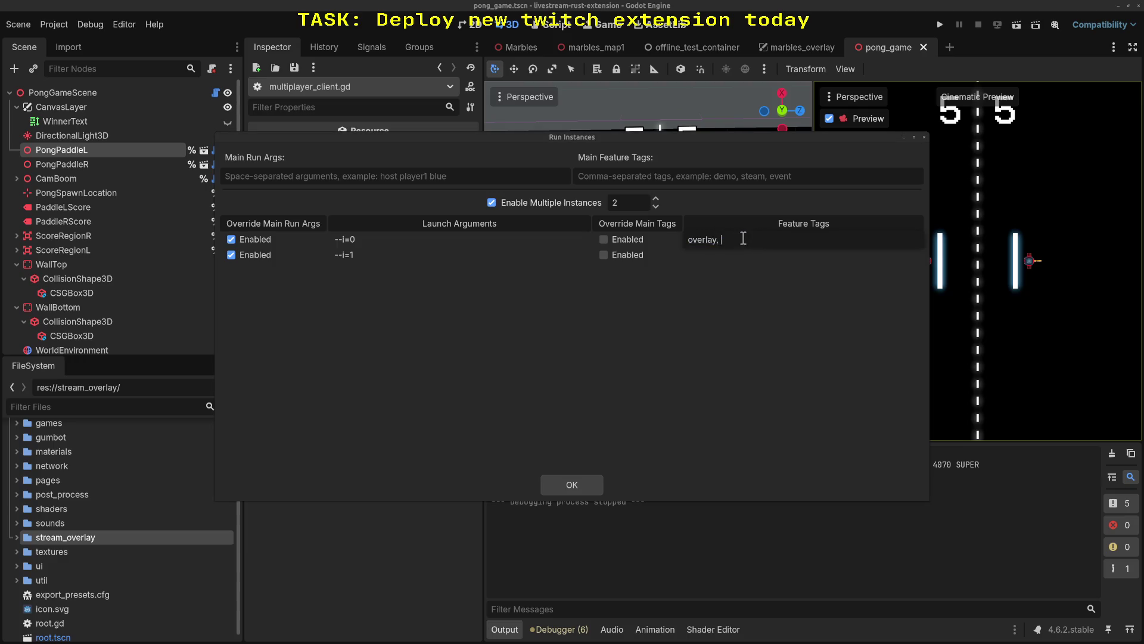
{"action": "left_click", "coordinate": [701, 172]}
{"action": "left_click", "coordinate": [587, 483]}
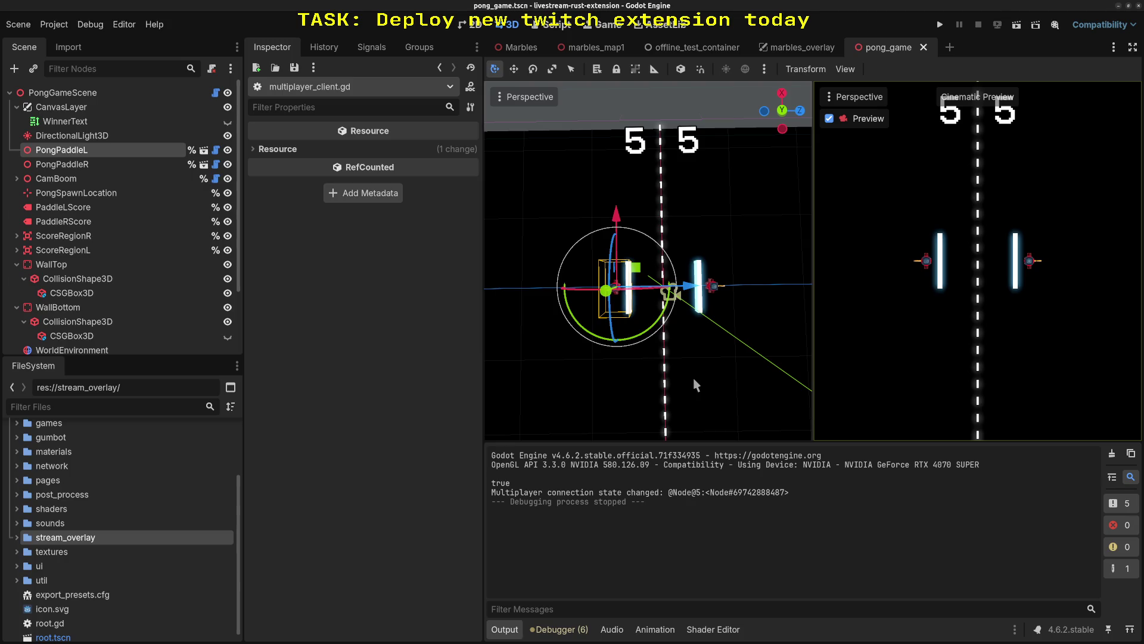
- Clear the Output log and shrink the bottom panel to enlarge the viewport
{"action": "key", "text": "alt+Tab"}
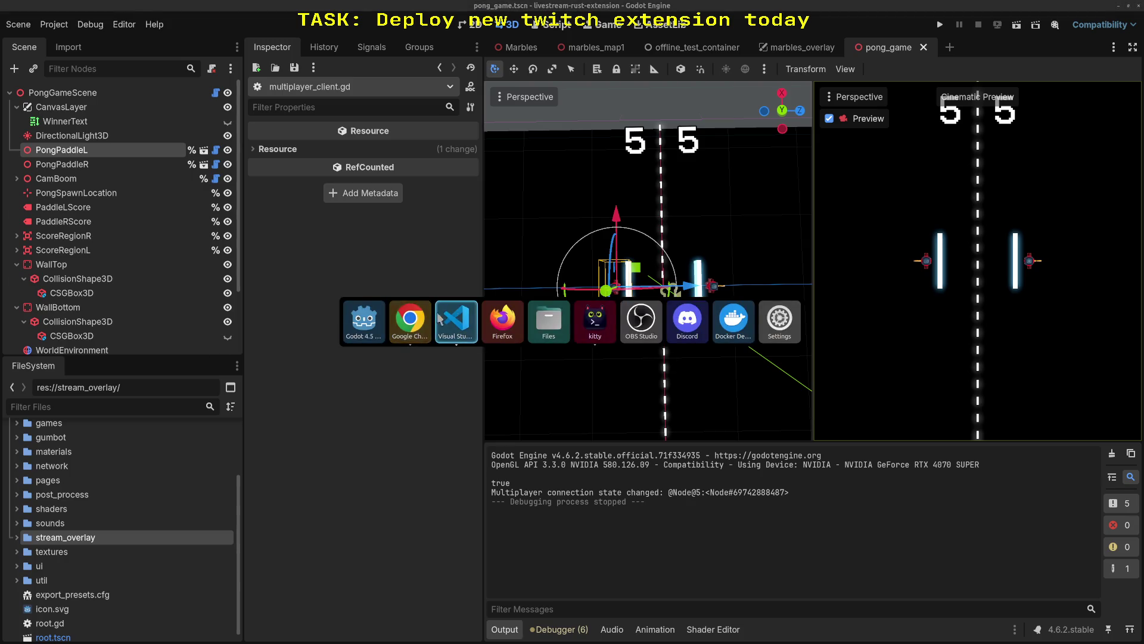
{"action": "left_click", "coordinate": [410, 318]}
{"action": "key", "text": "alt+Tab"}
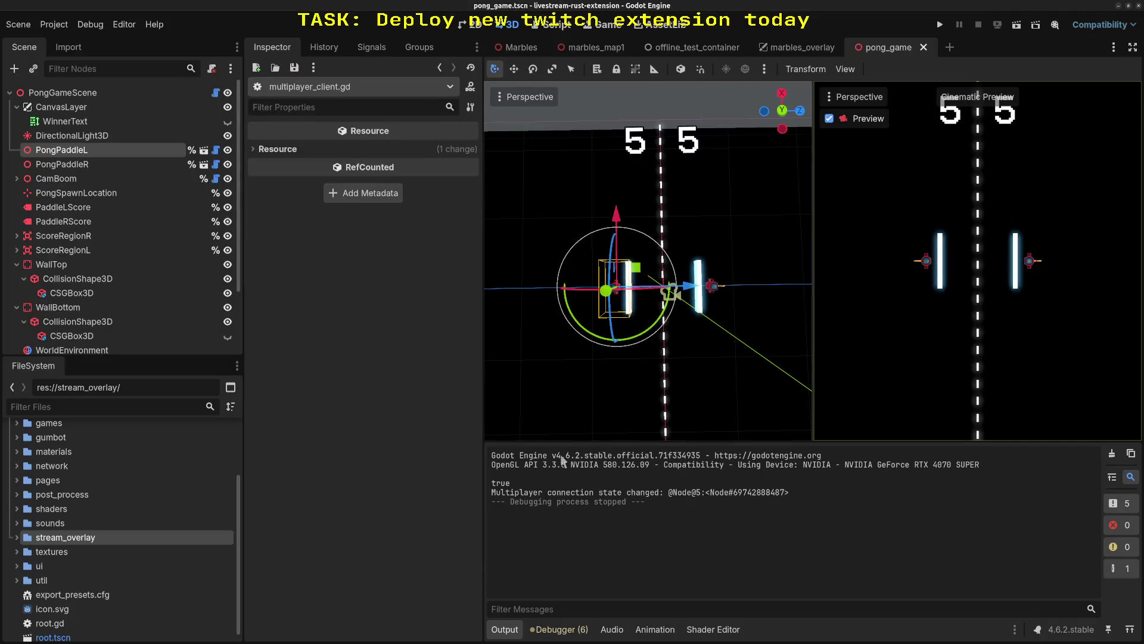
{"action": "left_click", "coordinate": [1111, 456]}
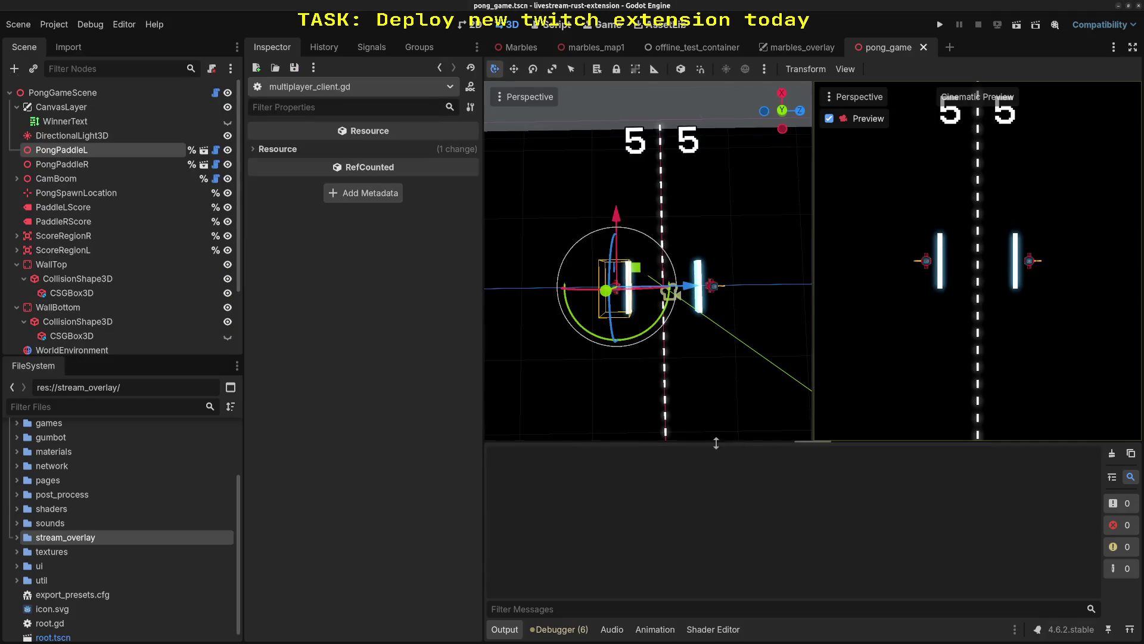
{"action": "left_click_drag", "start_coordinate": [824, 441], "coordinate": [824, 450]}
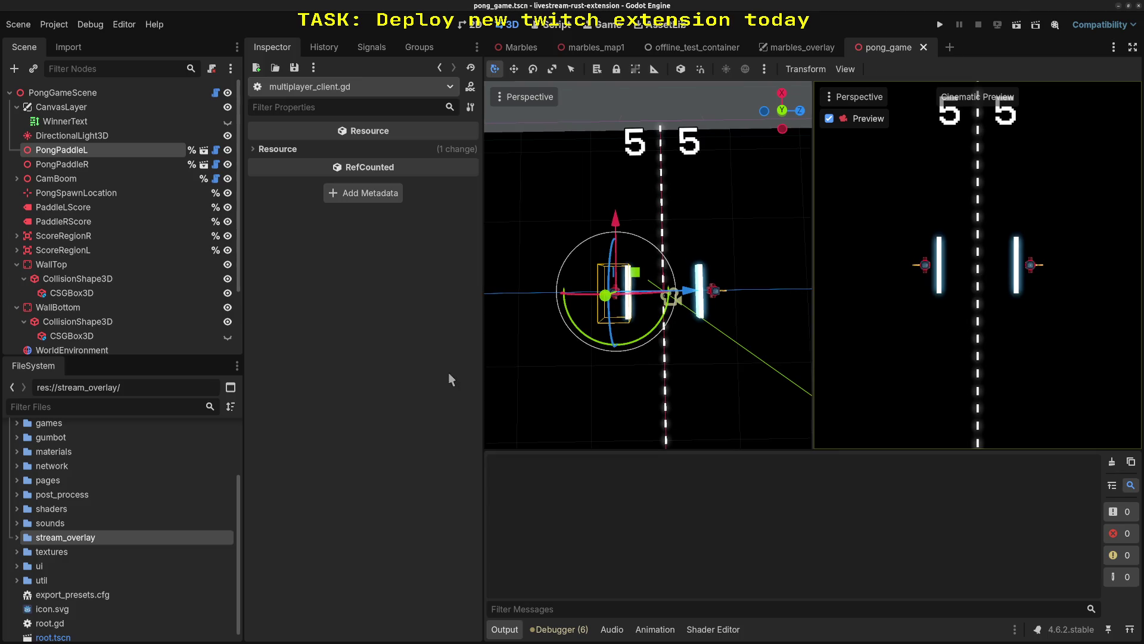
- Run both instances, host a Marbles lobby, toggle spectator then player, and maximize the overlay
{"action": "left_click", "coordinate": [940, 26]}
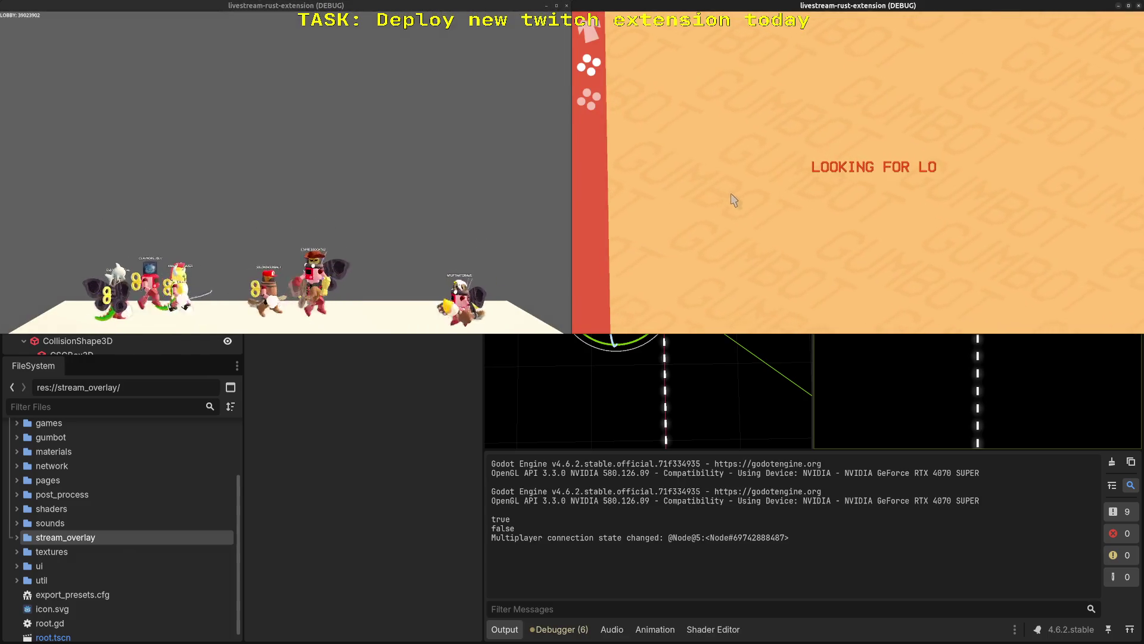
{"action": "left_click", "coordinate": [593, 105]}
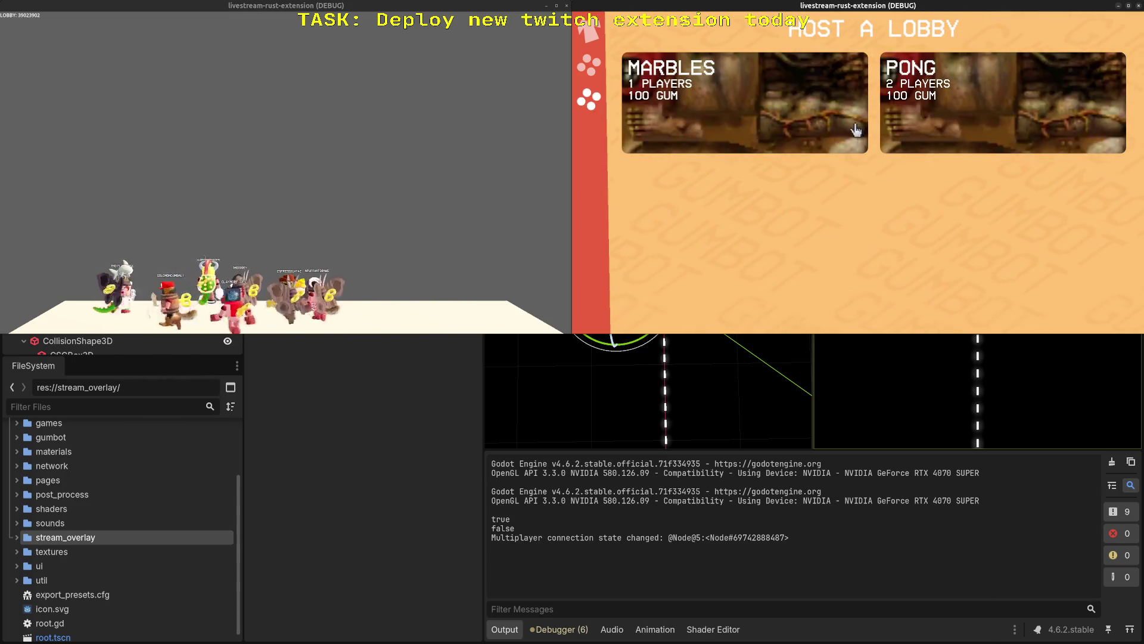
{"action": "left_click", "coordinate": [806, 117]}
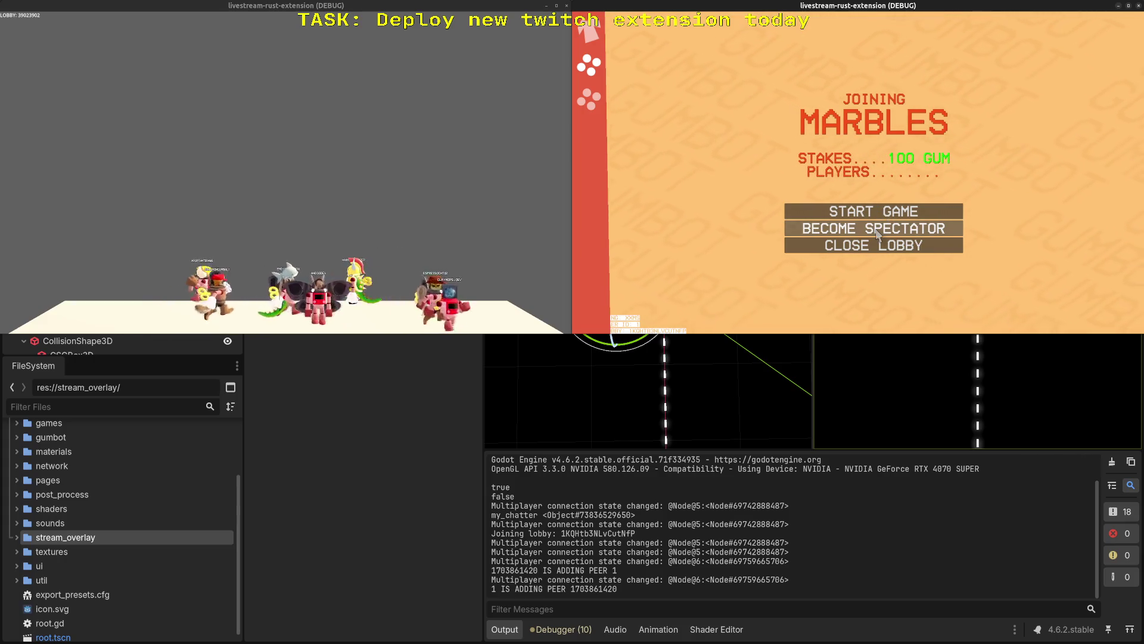
{"action": "left_click", "coordinate": [877, 233]}
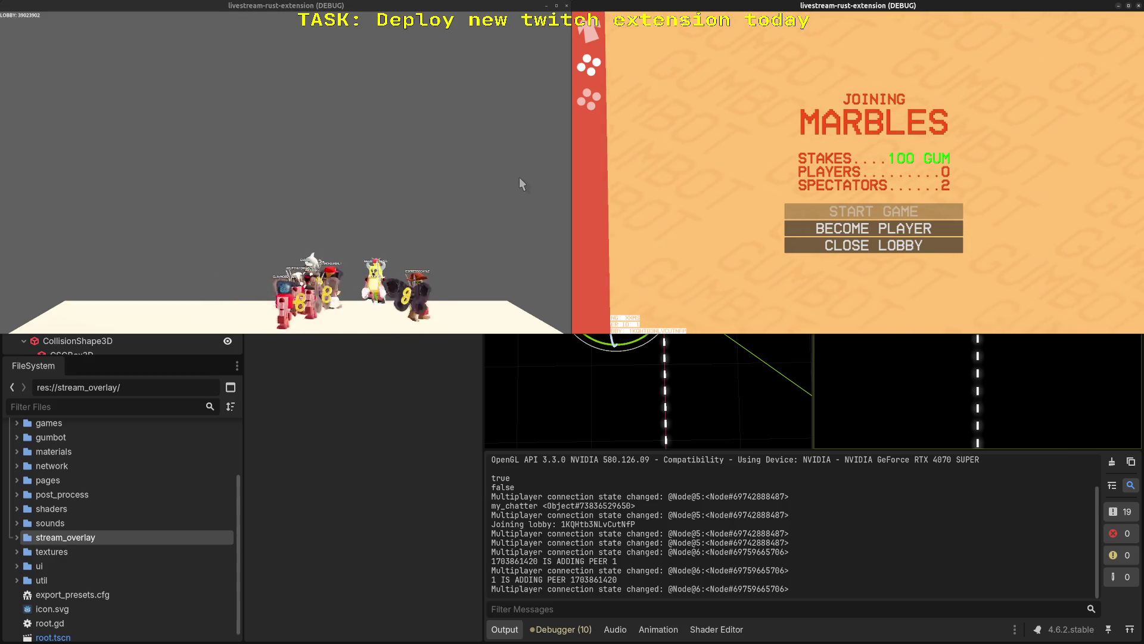
{"action": "left_click", "coordinate": [833, 231]}
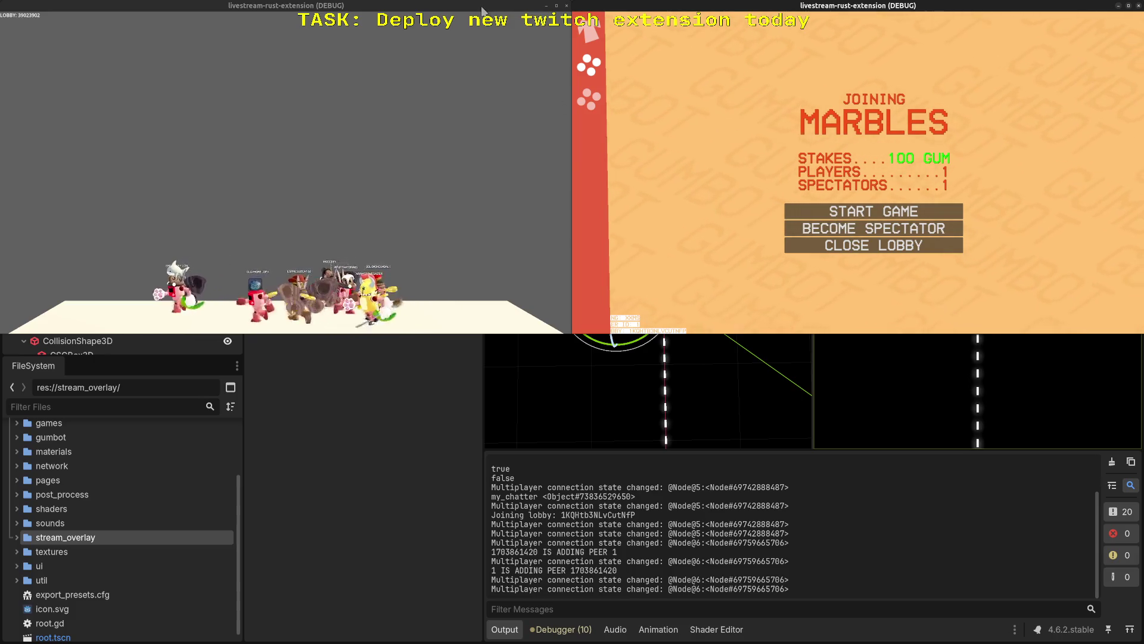
{"action": "double_click", "coordinate": [342, 7]}
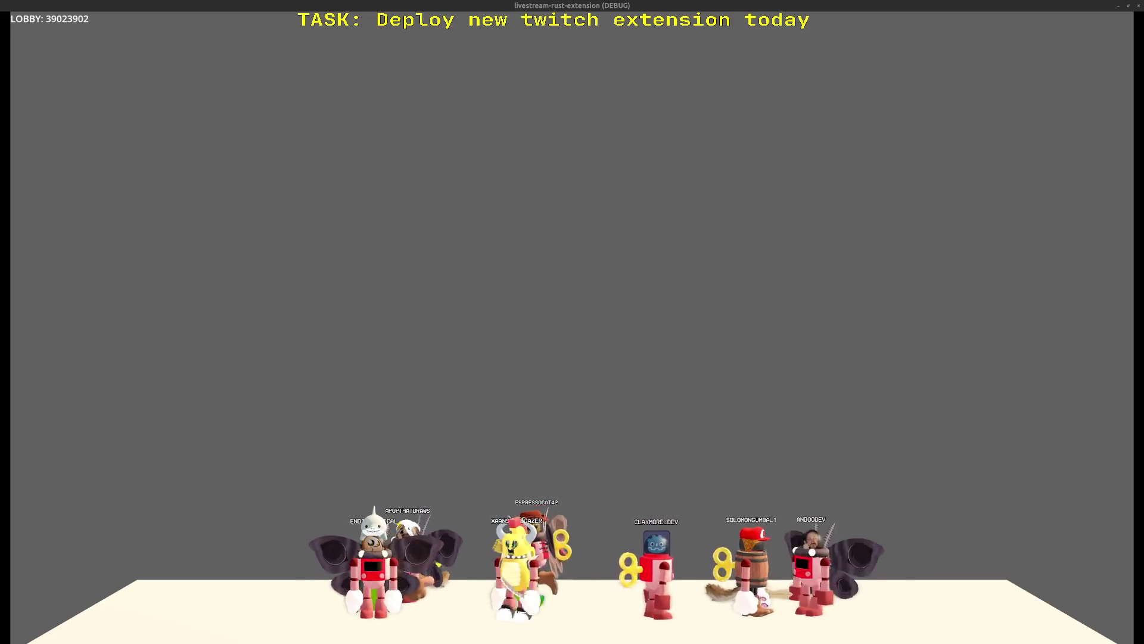
- Bring the Marbles lobby window back in front of the maximized overlay
{"action": "key", "text": "alt+Tab"}
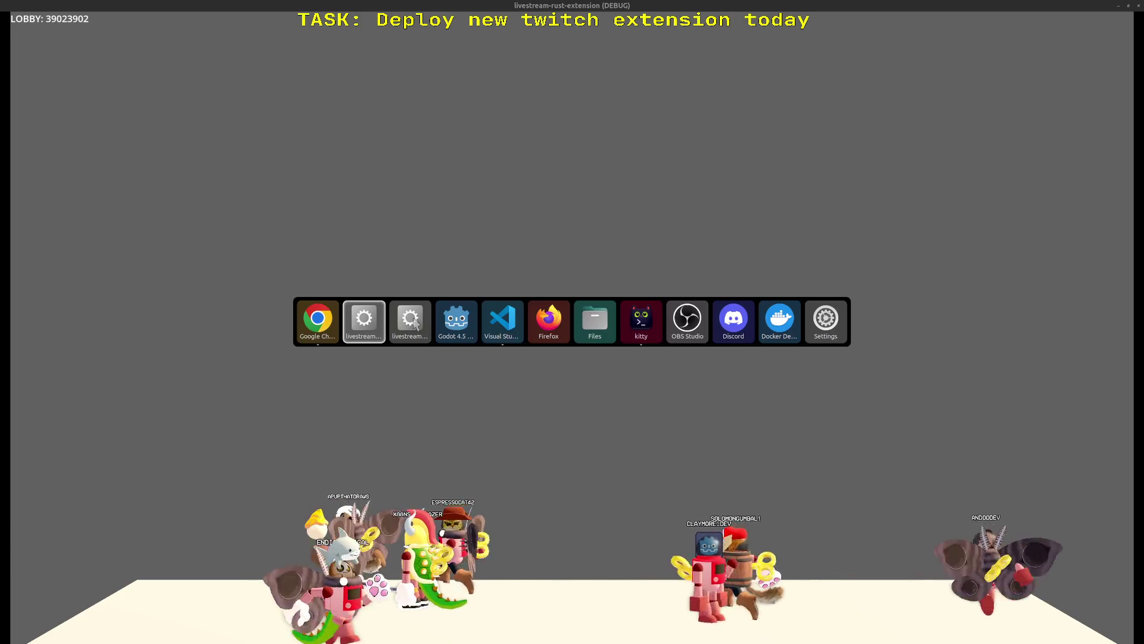
{"action": "left_click", "coordinate": [407, 327]}
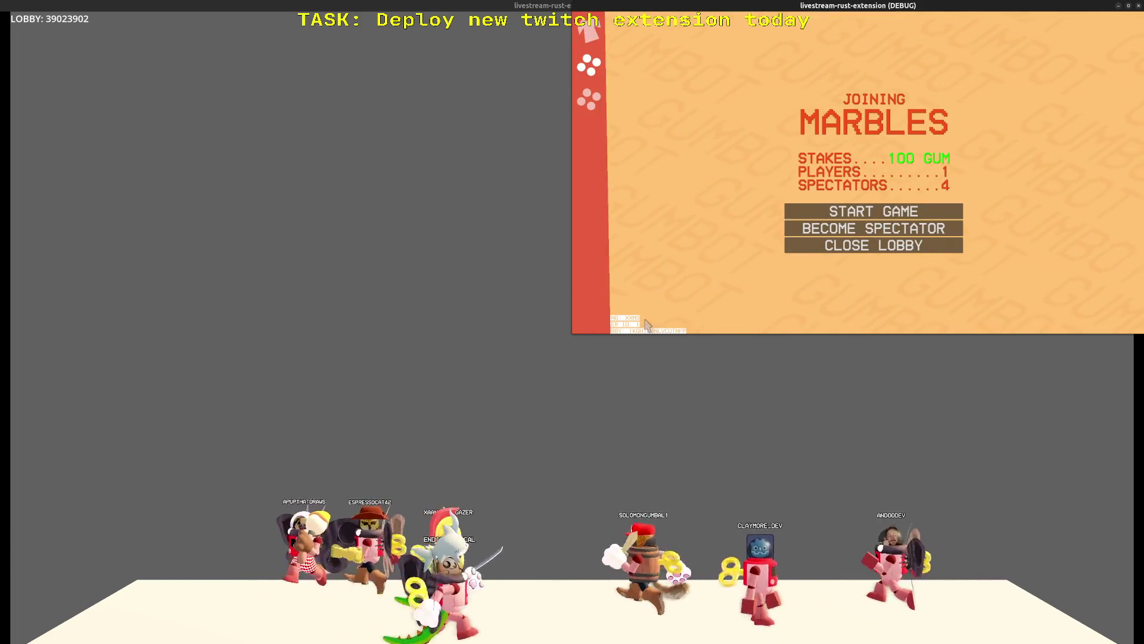
- Start the Marbles race and cycle the camera through racers with the Left arrow key
{"action": "left_click", "coordinate": [874, 211]}
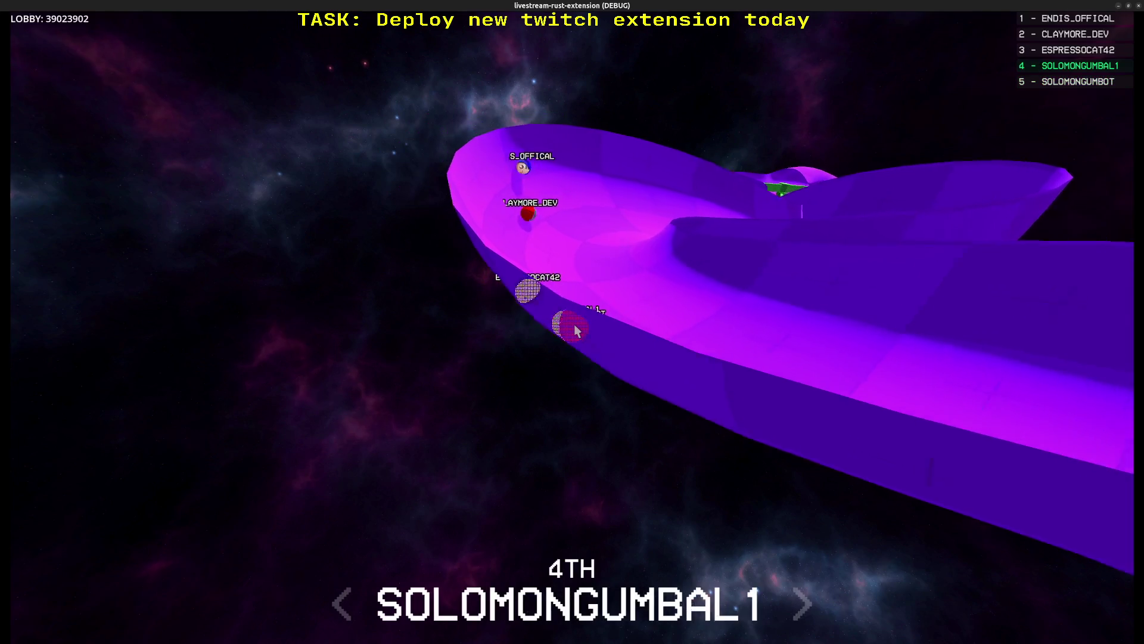
{"action": "key", "text": "Left"}
{"action": "key", "text": "Left"}
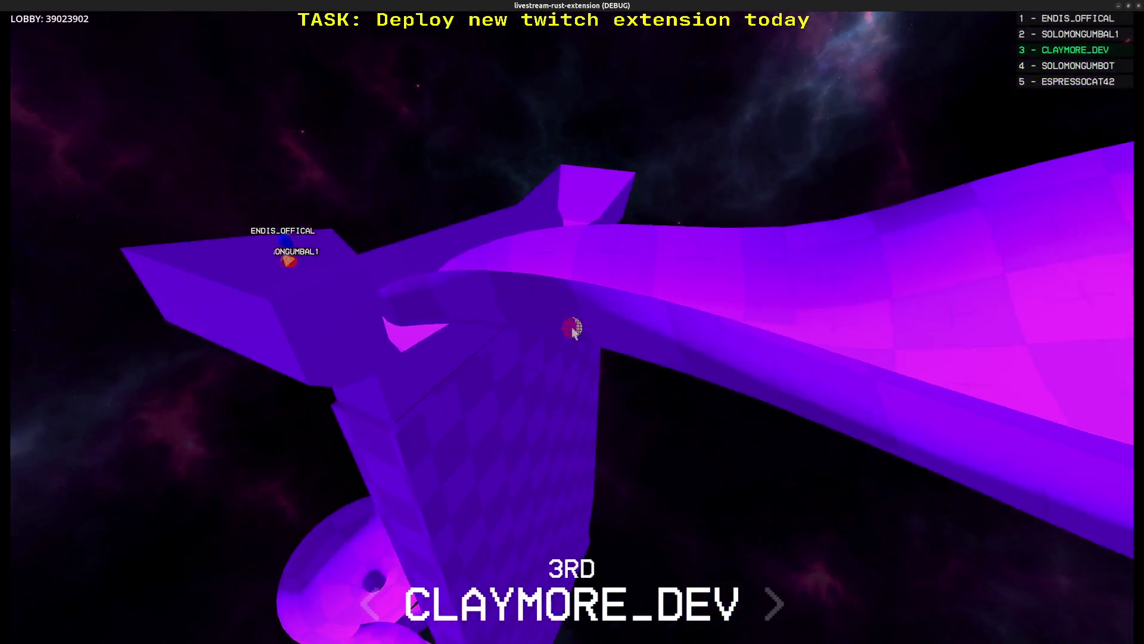
{"action": "key", "text": "Left"}
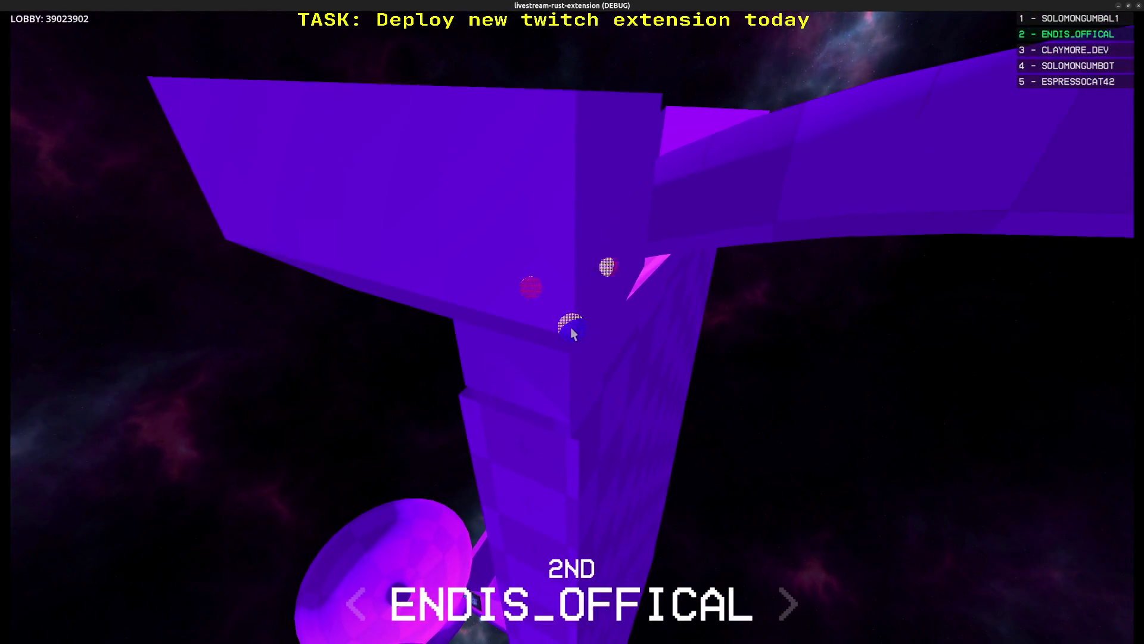
{"action": "key", "text": "Left"}
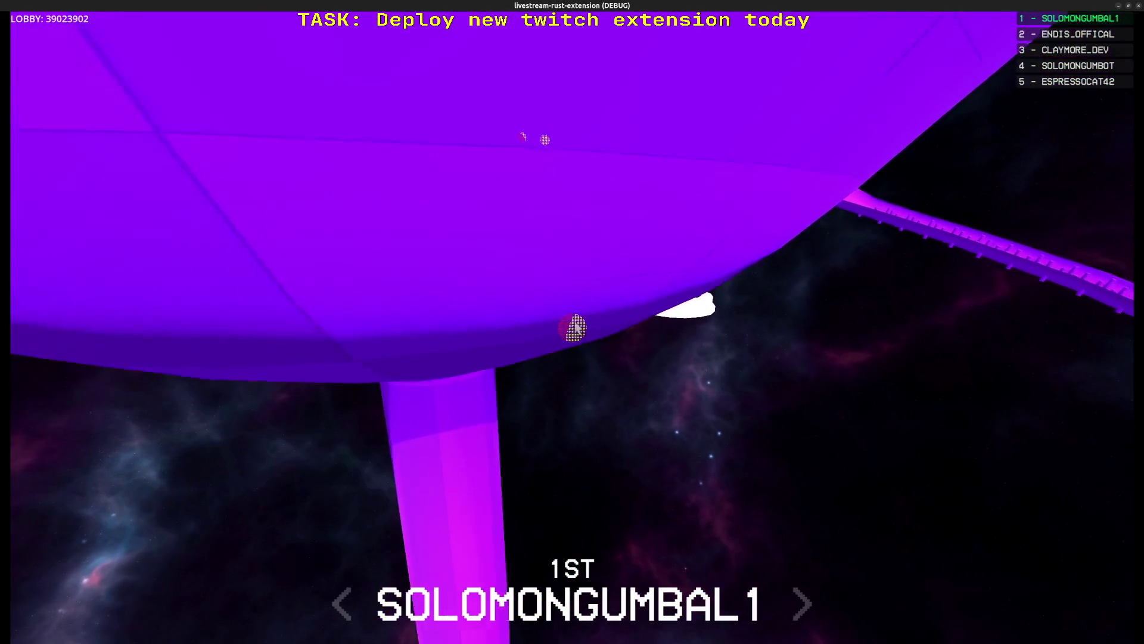
{"action": "key", "text": "Left"}
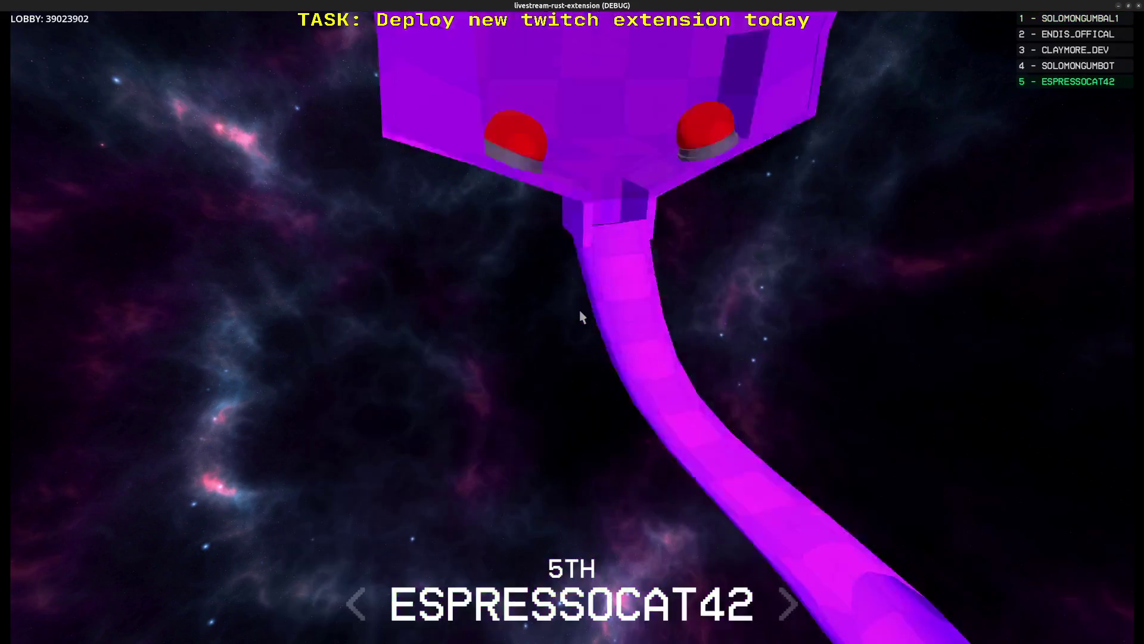
{"action": "key", "text": "Left"}
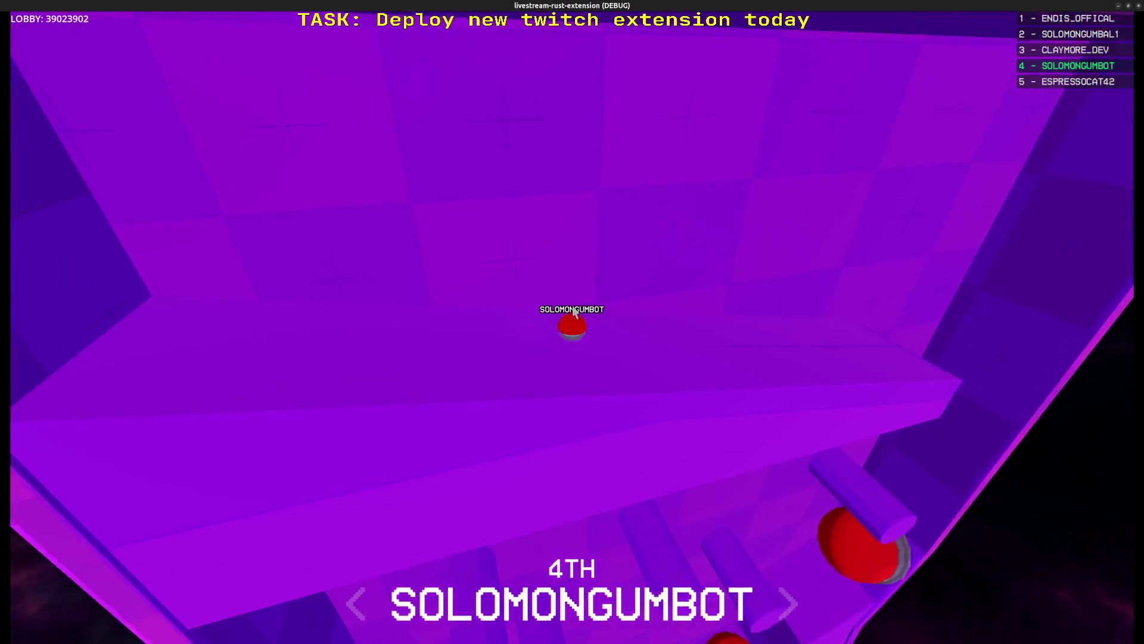
{"action": "key", "text": "Left"}
{"action": "key", "text": "Left"}
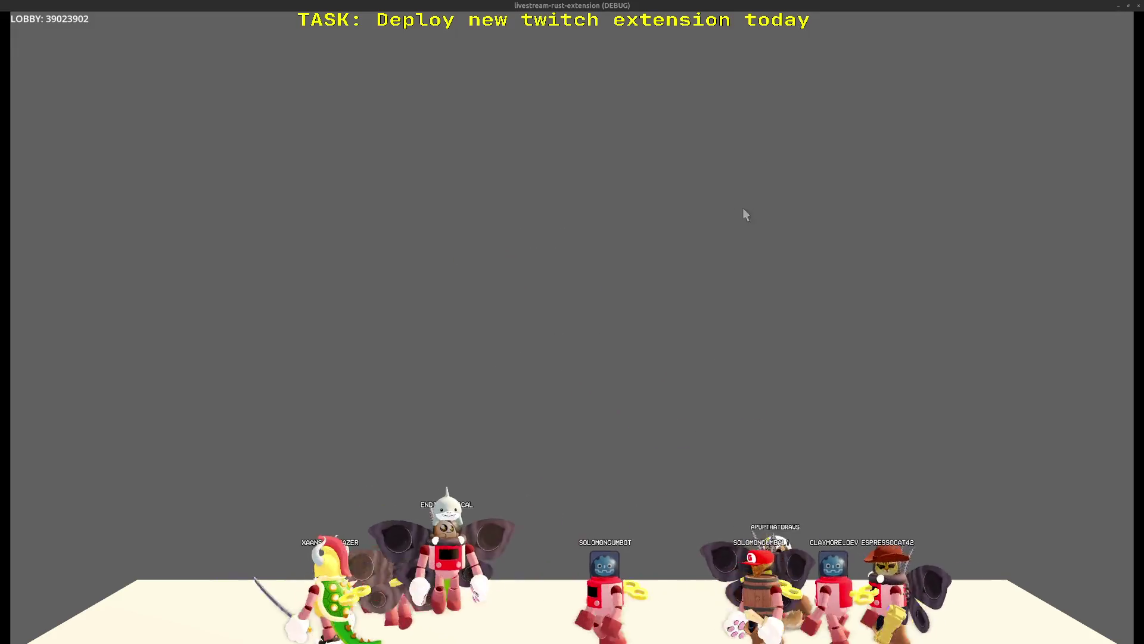
- Minimize the game window and close it with Alt+F4 to end the debug run
{"action": "left_click", "coordinate": [1128, 5]}
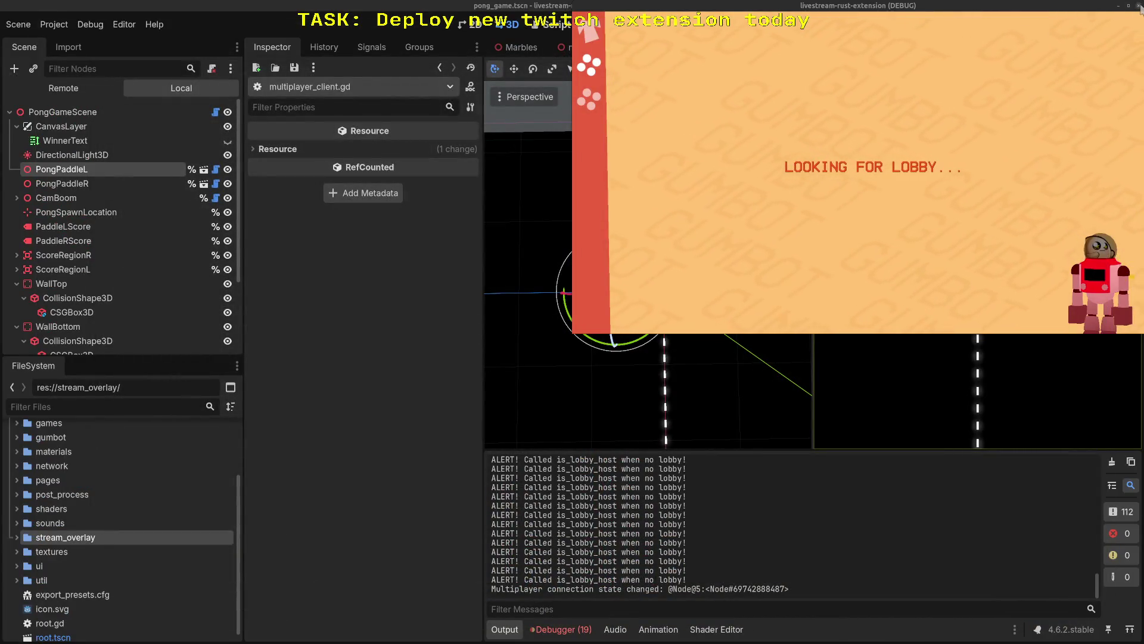
{"action": "key", "text": "alt+F4"}
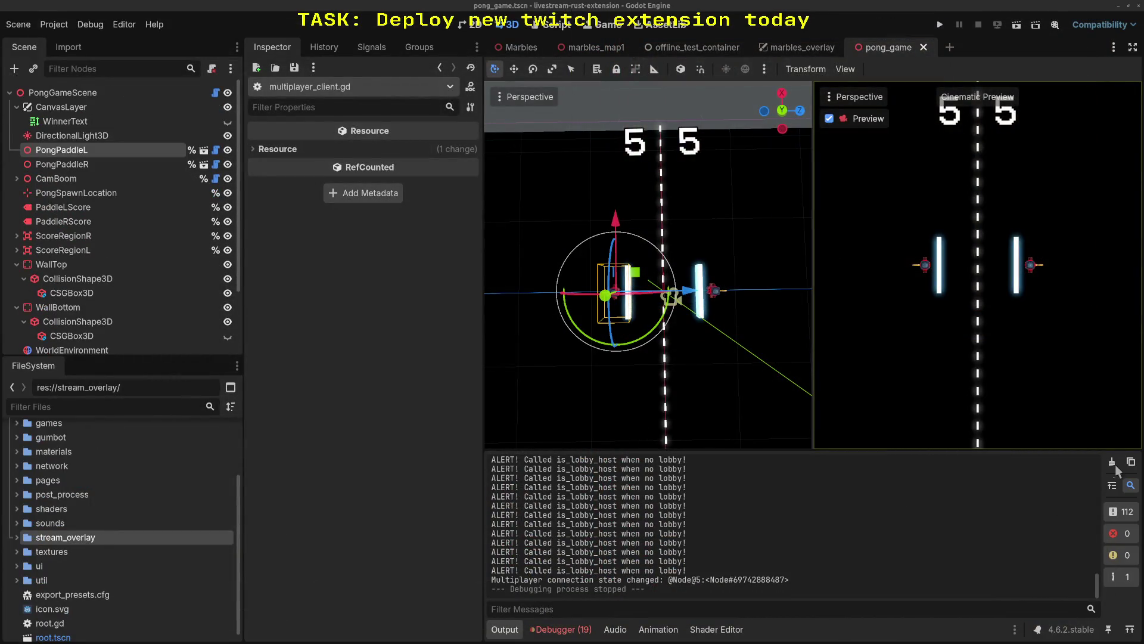
- Empty the Output log and the Debugger's Errors list
{"action": "left_click", "coordinate": [1112, 463]}
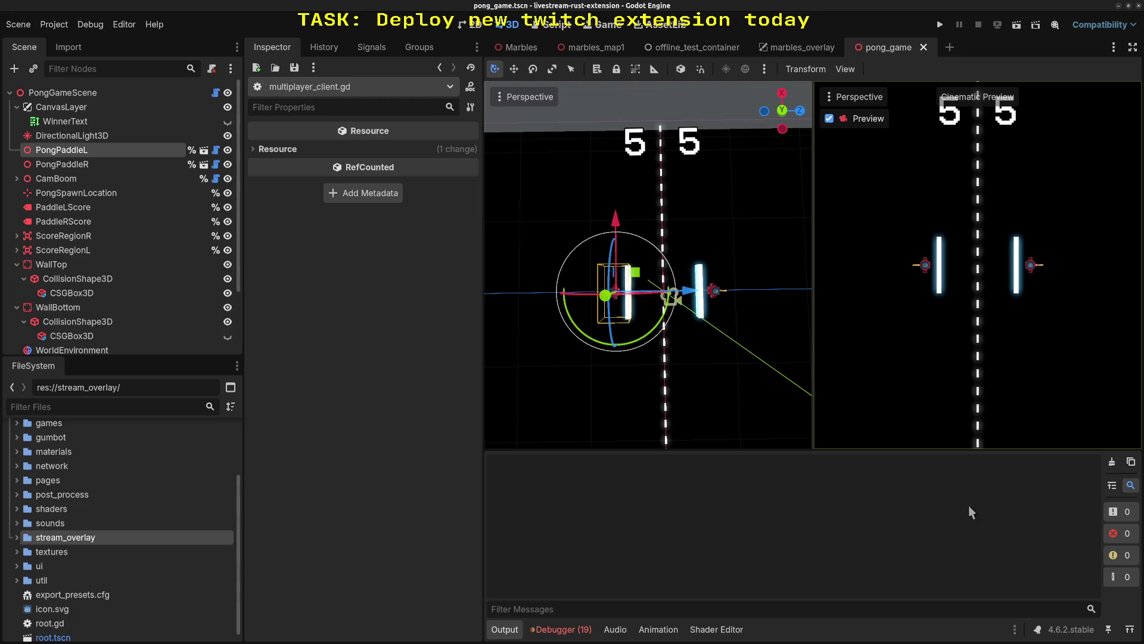
{"action": "left_click", "coordinate": [561, 629]}
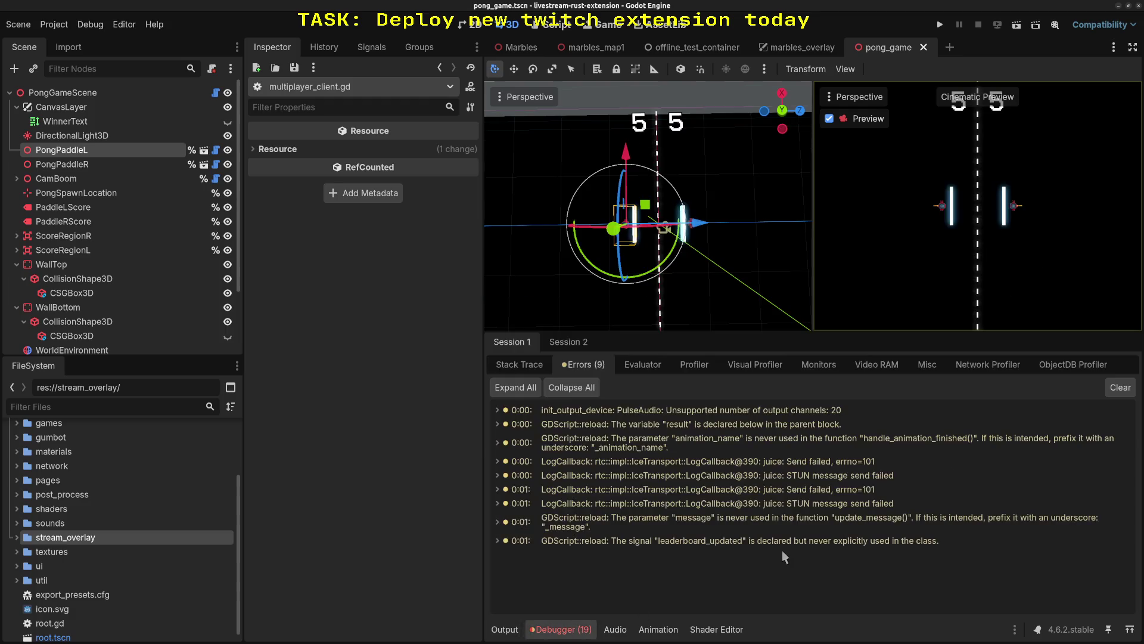
{"action": "left_click", "coordinate": [1119, 387]}
- Alt+Tab between open windows to bring Visual Studio Code to the front
{"action": "key", "text": "alt+Tab"}
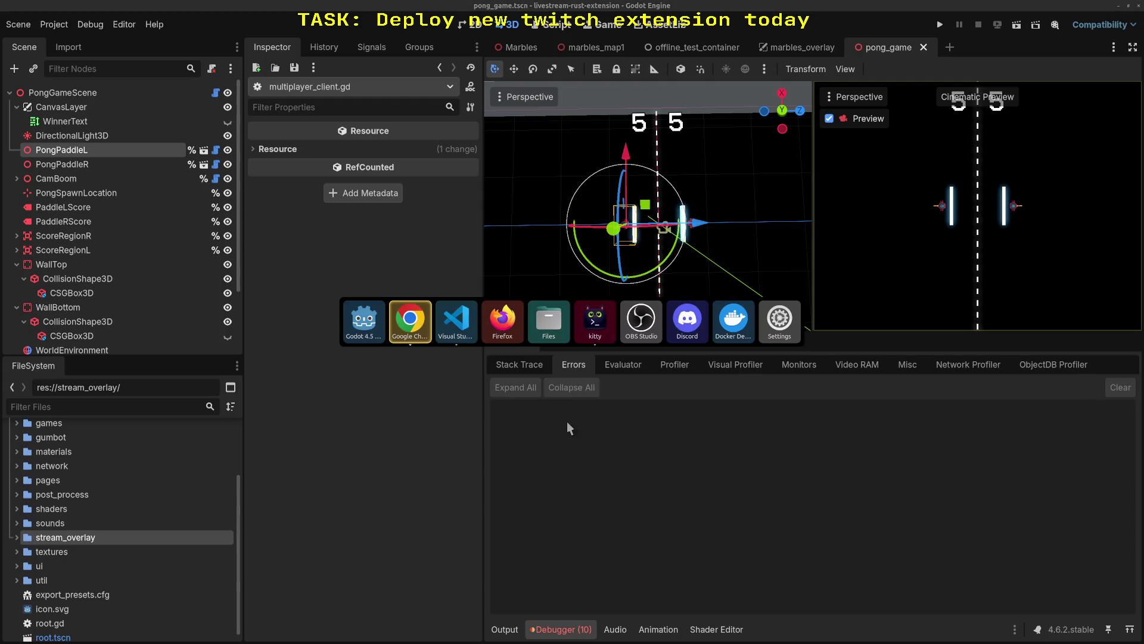
{"action": "left_click", "coordinate": [447, 322]}
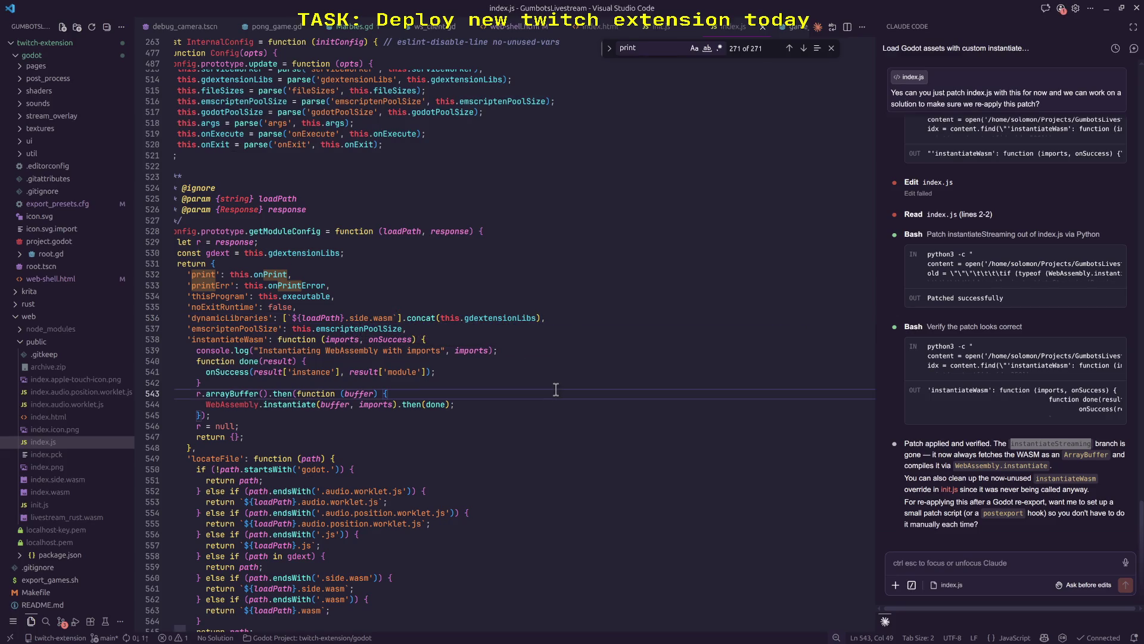
{"action": "key", "text": "alt+Tab"}
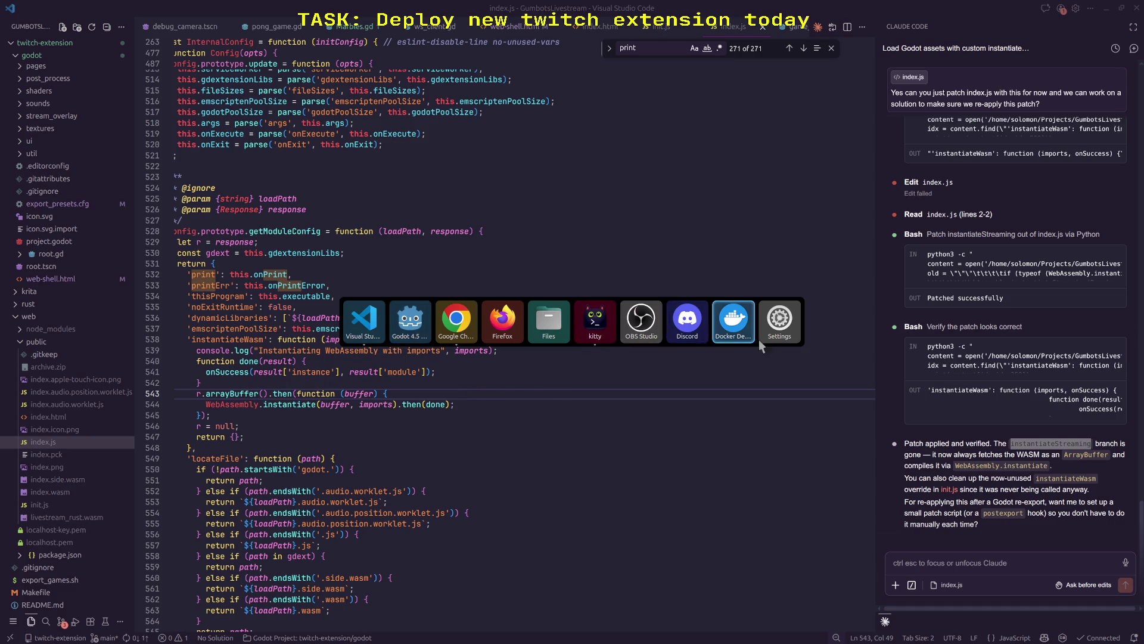
{"action": "left_click", "coordinate": [549, 327]}
- Search Activities for 'note' instead of 'todo' and launch Text Editor
{"action": "key", "text": "super"}
{"action": "type", "text": "to"}
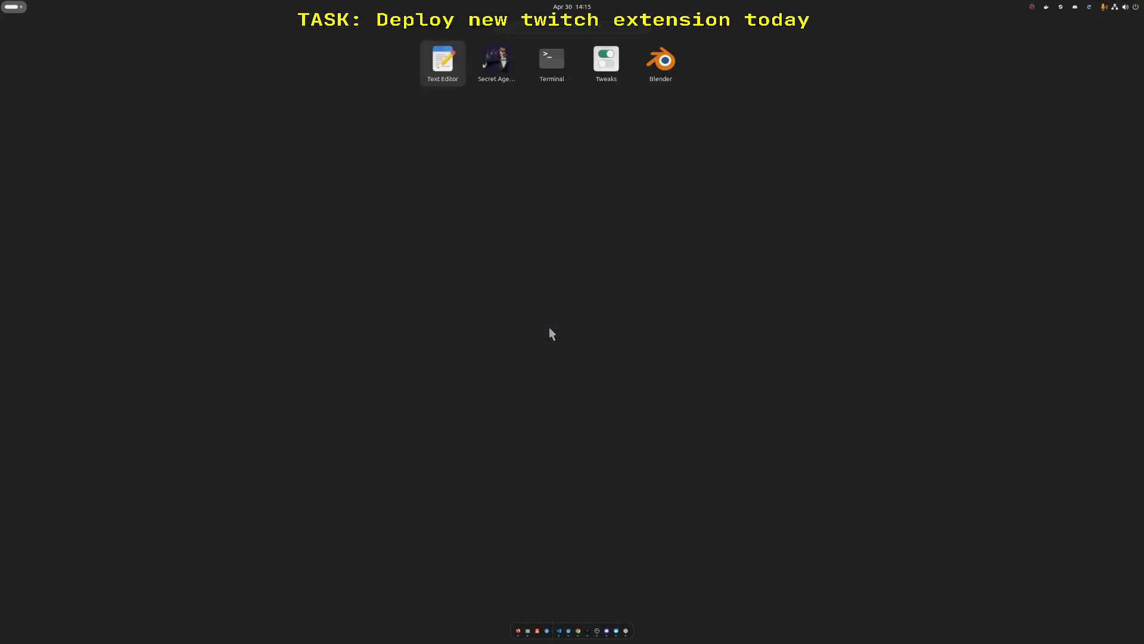
{"action": "type", "text": "do"}
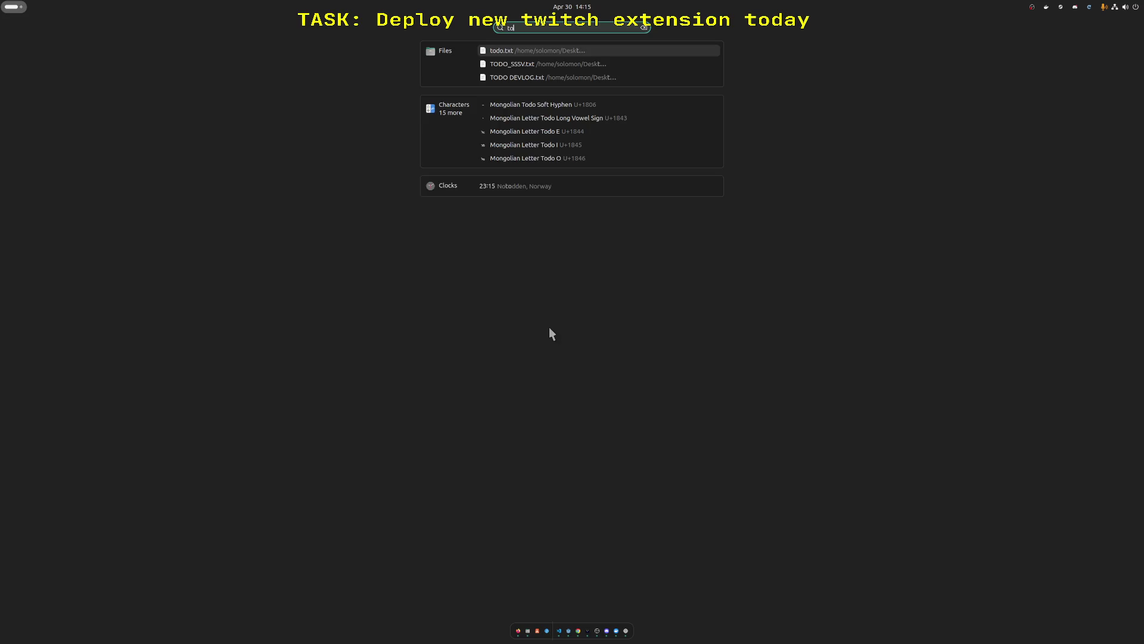
{"action": "key", "text": "Escape"}
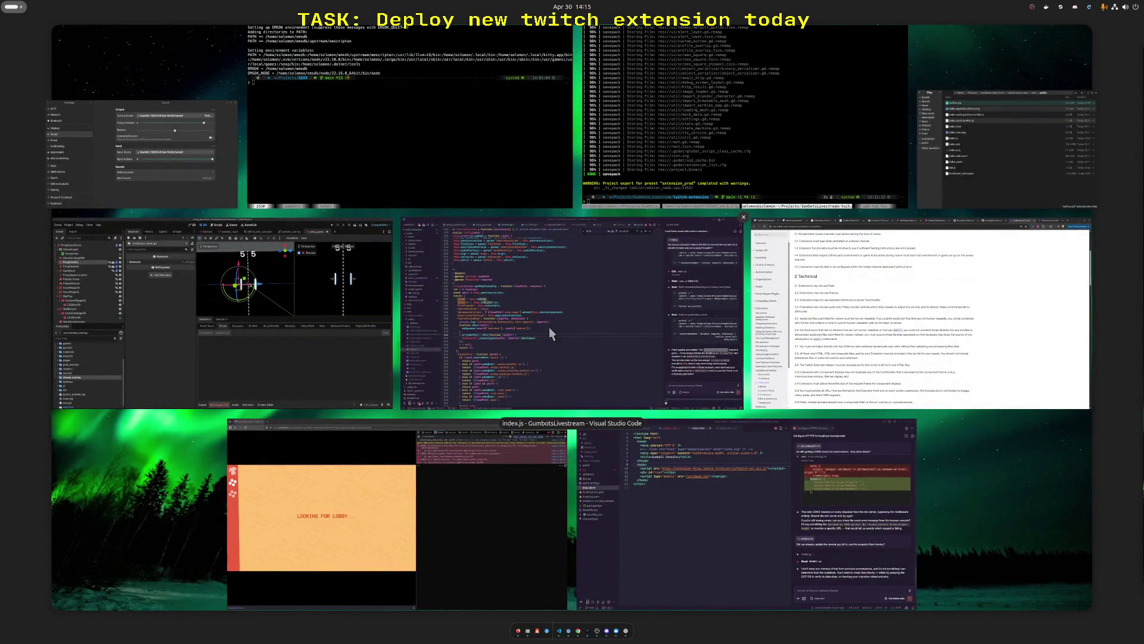
{"action": "type", "text": "note"}
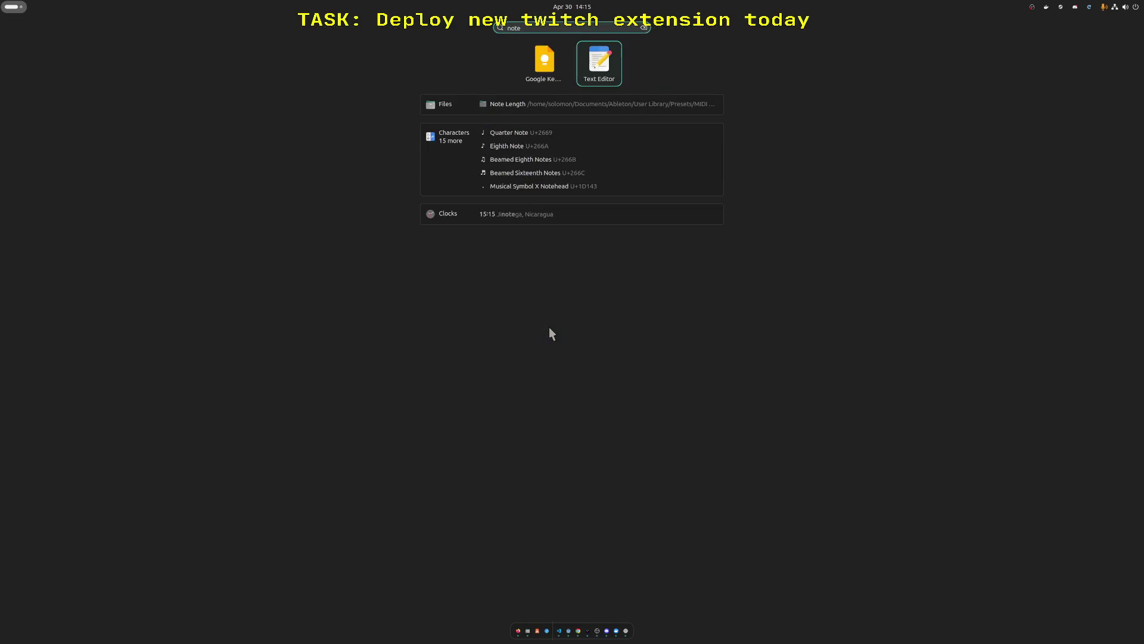
{"action": "key", "text": "Return"}
{"action": "type", "text": "- COmplain about lack of webassembly support"}
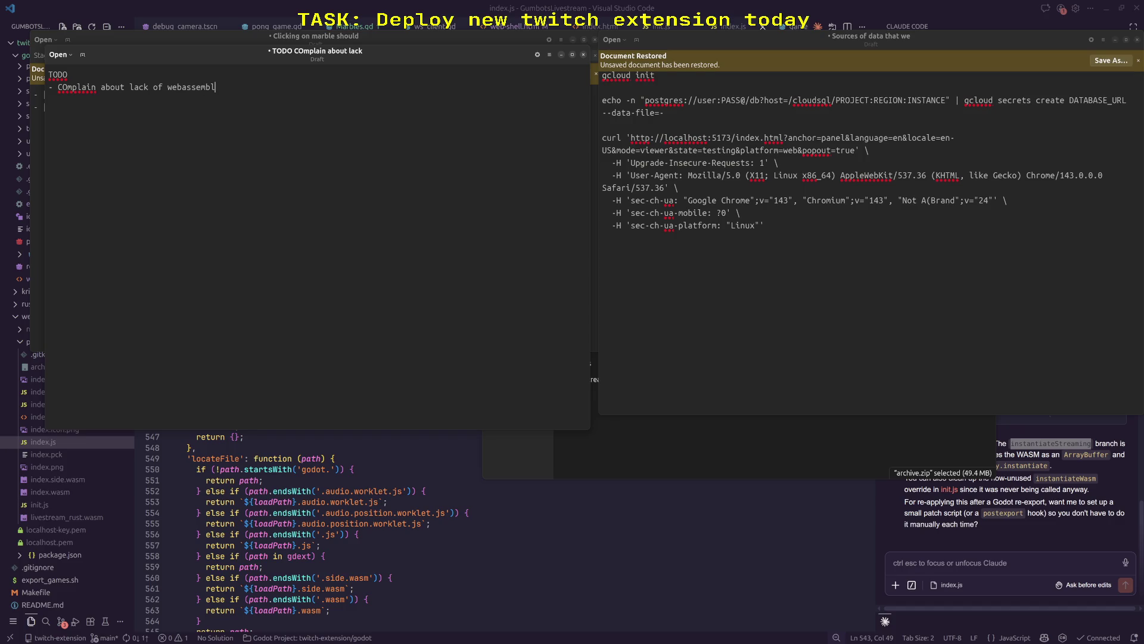
- End the TODO line with 'on twitch extension forums', then return to index.js in VS Code
{"action": "type", "text": "in twitch"}
{"action": "key", "text": "BackSpace"}
{"action": "key", "text": "BackSpace"}
{"action": "key", "text": "BackSpace"}
{"action": "type", "text": "on twitch extension"}
{"action": "type", "text": " forums"}
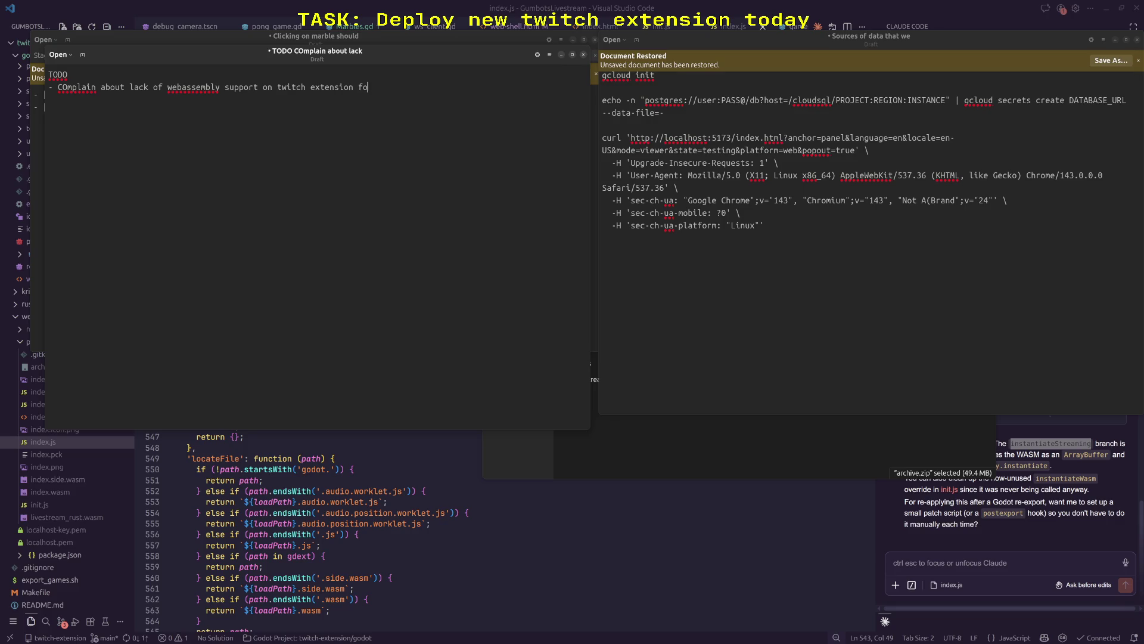
{"action": "left_click", "coordinate": [552, 513]}
{"action": "left_click", "coordinate": [598, 459]}
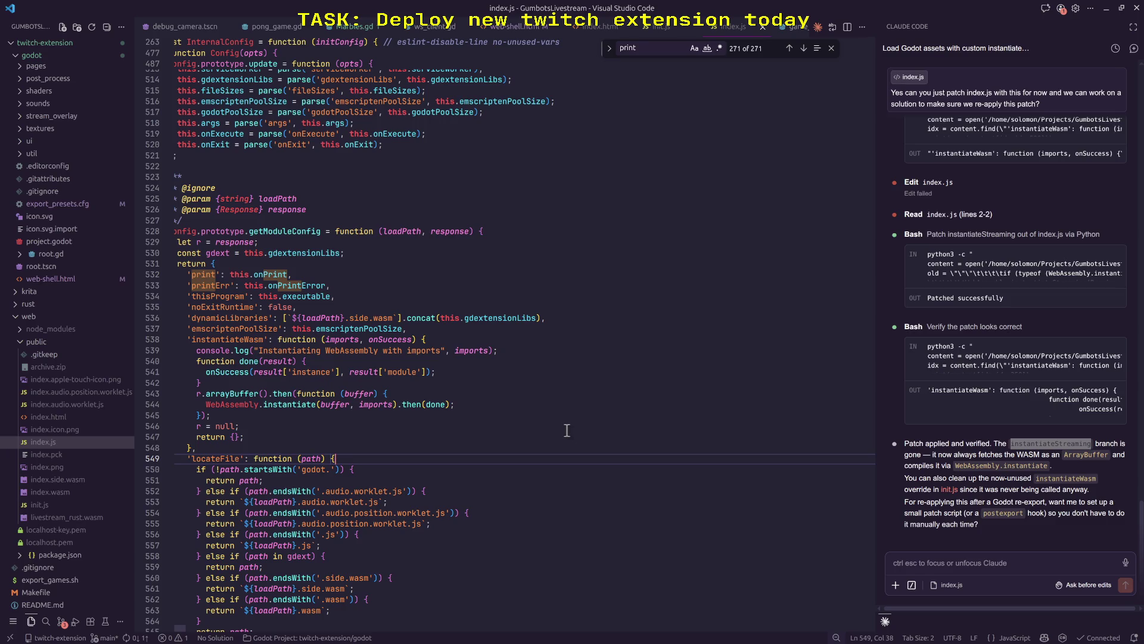
- Move the caret in index.js to the ends of lines 551 and 539
{"action": "left_click", "coordinate": [559, 479]}
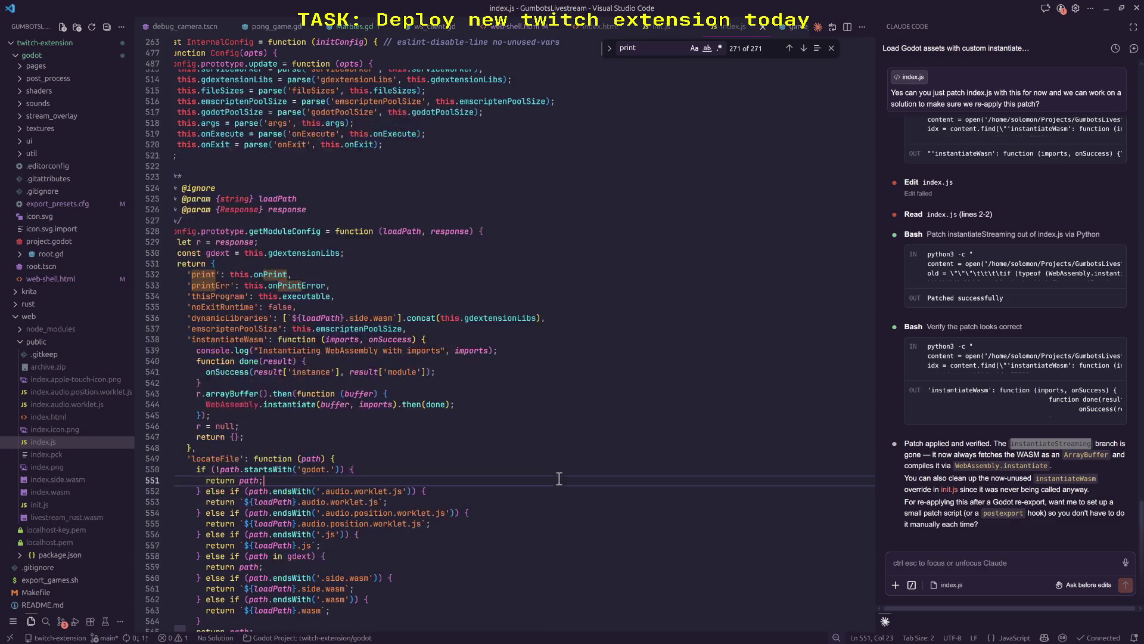
{"action": "scroll", "coordinate": [559, 478], "scroll_direction": "up", "scroll_amount": 4}
{"action": "left_click", "coordinate": [547, 470]}
- In Godot, enlarge the 3D viewport, orbit to a higher view of the pong court, and widen the inspector
{"action": "key", "text": "super"}
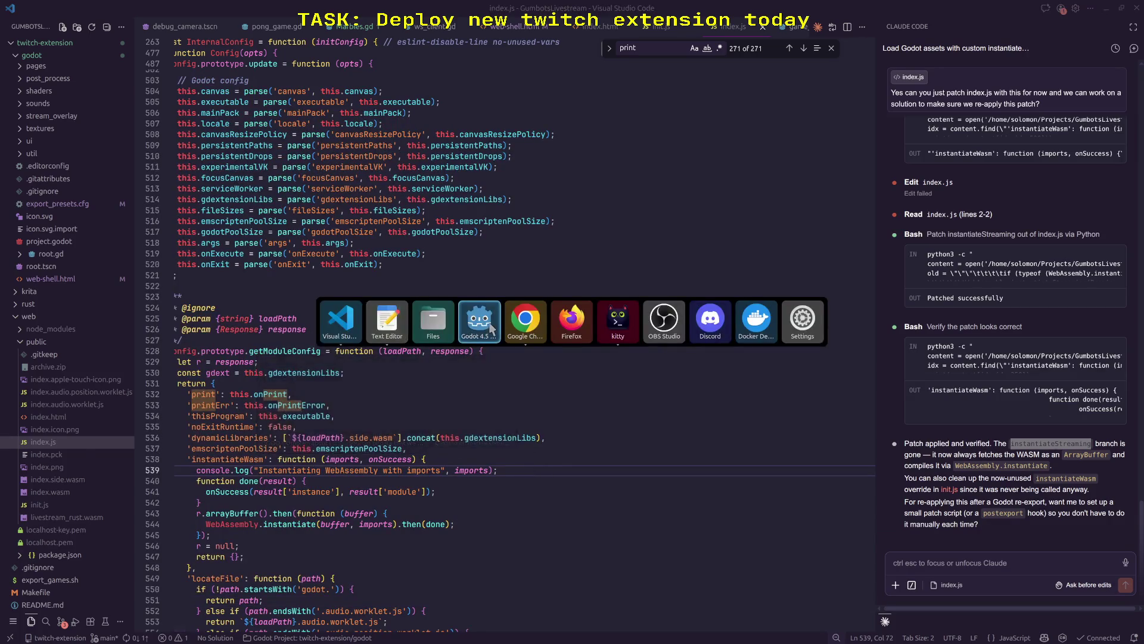
{"action": "left_click", "coordinate": [490, 327]}
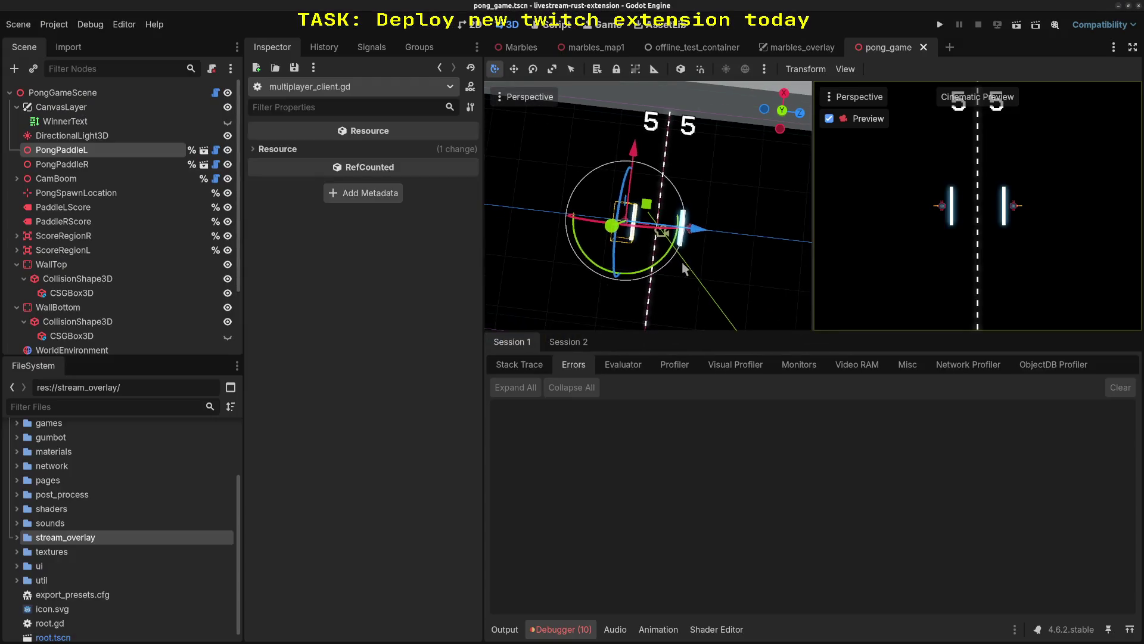
{"action": "left_click_drag", "start_coordinate": [769, 333], "coordinate": [782, 398]}
{"action": "mouse_move", "coordinate": [724, 358]}
{"action": "left_mouse_down"}
{"action": "mouse_move", "coordinate": [694, 341]}
{"action": "mouse_move", "coordinate": [733, 327]}
{"action": "mouse_move", "coordinate": [667, 335]}
{"action": "left_mouse_up"}
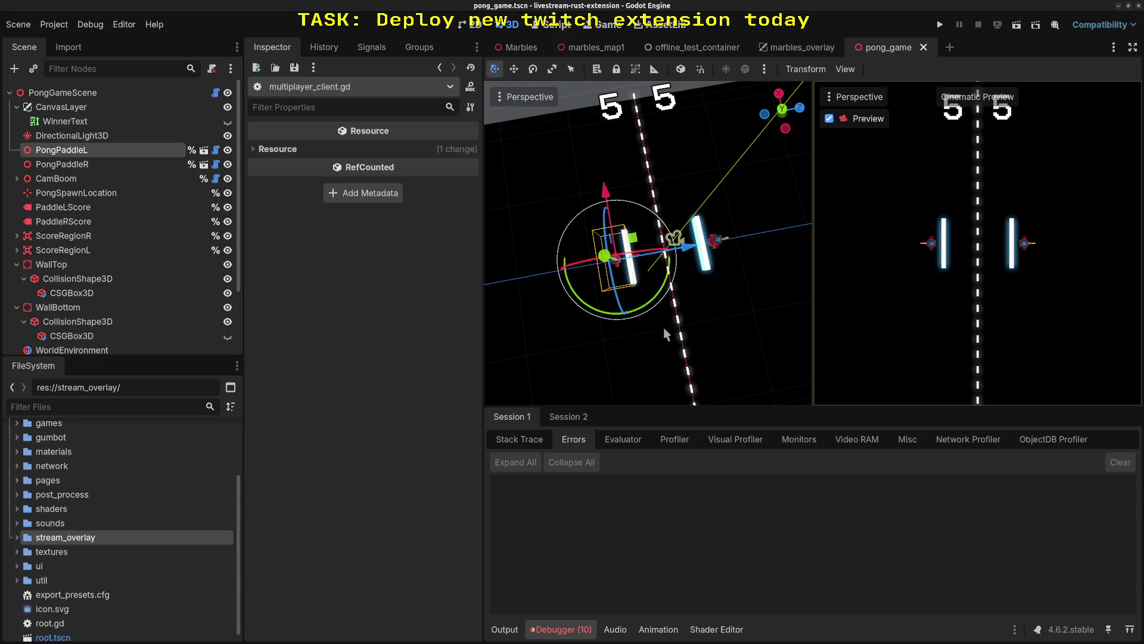
{"action": "left_click_drag", "start_coordinate": [713, 316], "coordinate": [688, 311]}
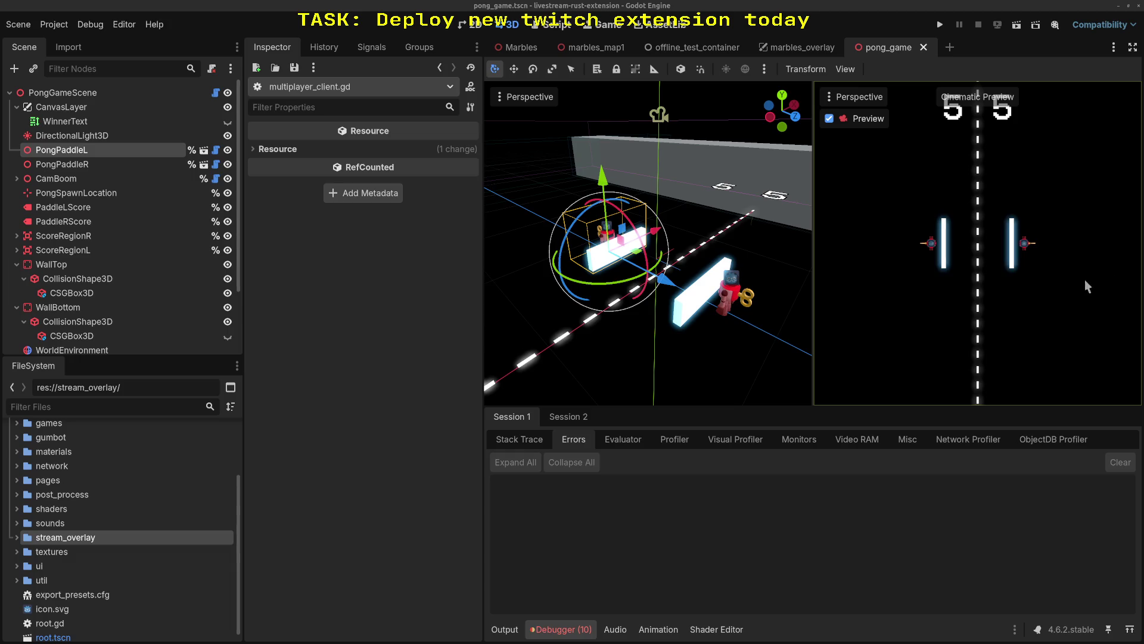
{"action": "left_click", "coordinate": [484, 332]}
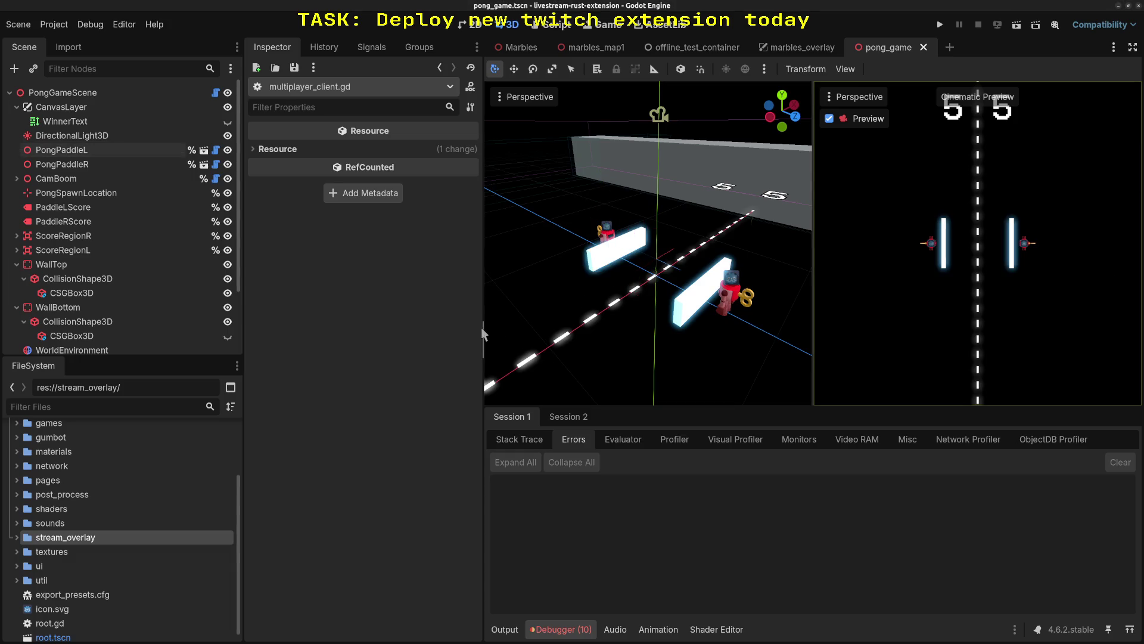
{"action": "left_click_drag", "start_coordinate": [484, 332], "coordinate": [572, 334]}
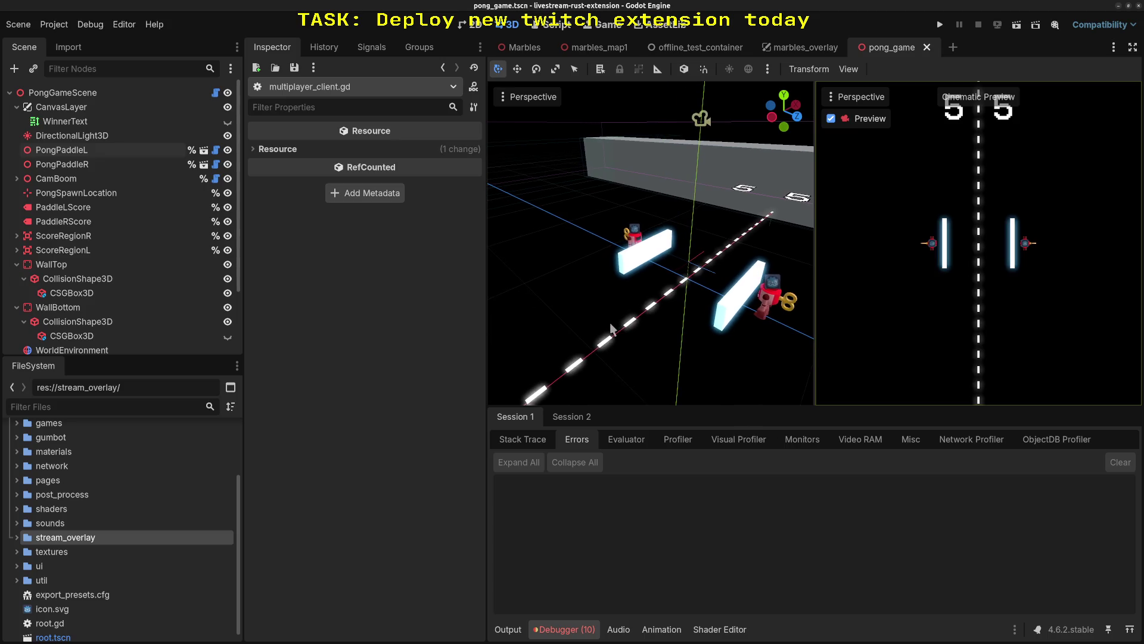
- Close the marbles_overlay, offline_test_container and marbles_map1 scene tabs
{"action": "middle_click", "coordinate": [799, 48]}
{"action": "middle_click", "coordinate": [699, 48]}
{"action": "middle_click", "coordinate": [602, 48]}
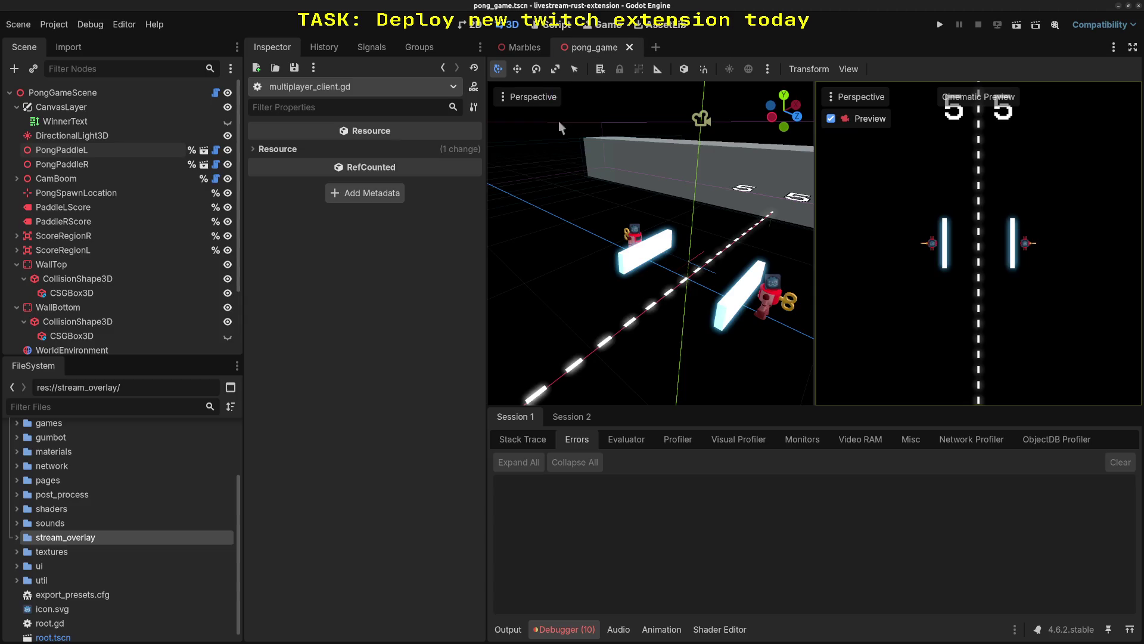
- In VS Code, close index.js, init.js, the HTML files and the remaining scripts
{"action": "key", "text": "alt+Tab"}
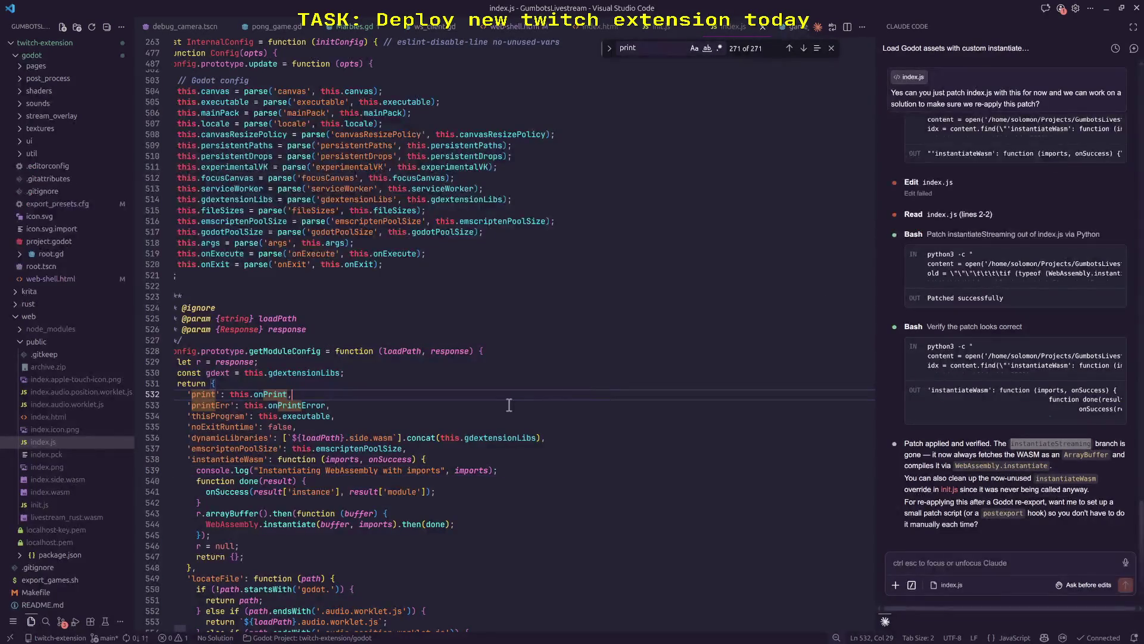
{"action": "key", "text": "ctrl+w"}
{"action": "key", "text": "ctrl+w"}
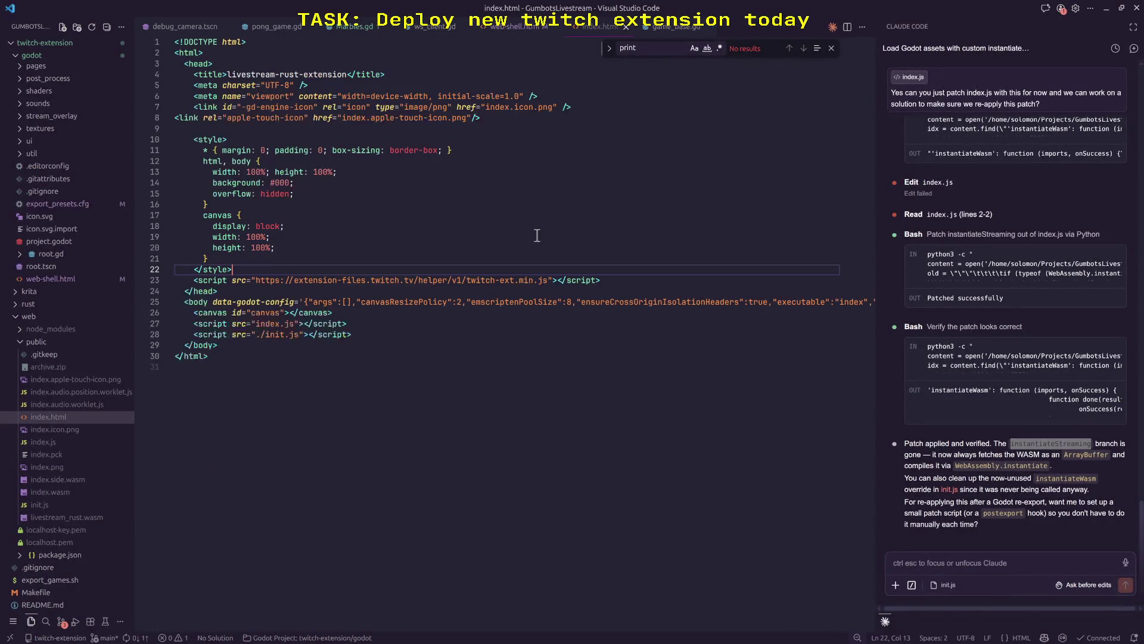
{"action": "key", "text": "ctrl+w"}
{"action": "key", "text": "ctrl+w"}
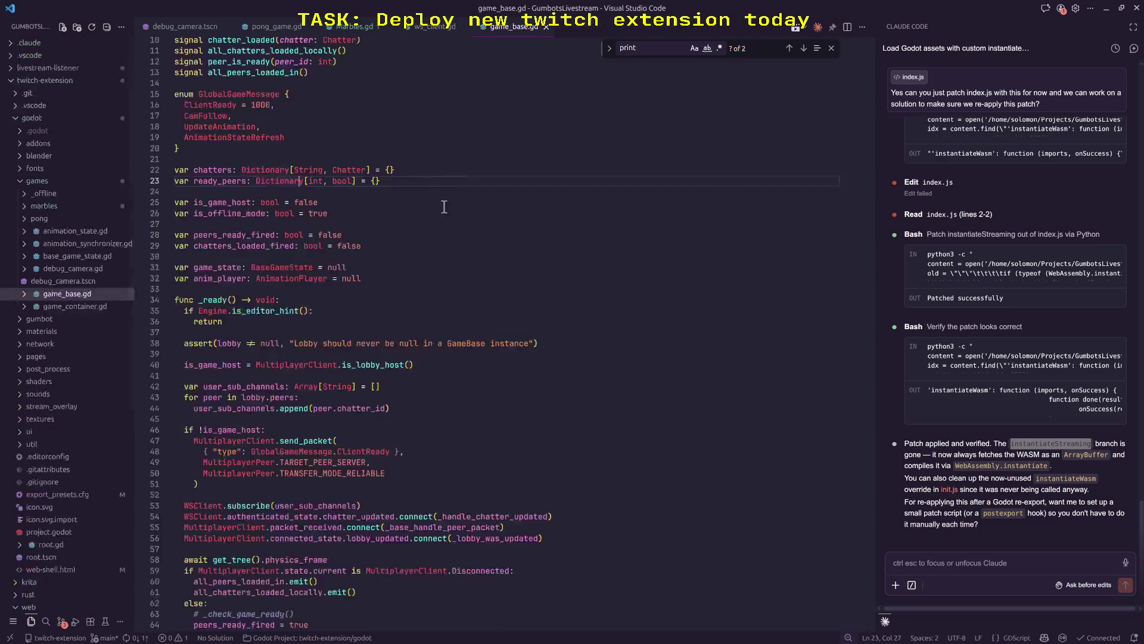
{"action": "key", "text": "ctrl+w"}
{"action": "key", "text": "ctrl+w"}
{"action": "key", "text": "ctrl+w"}
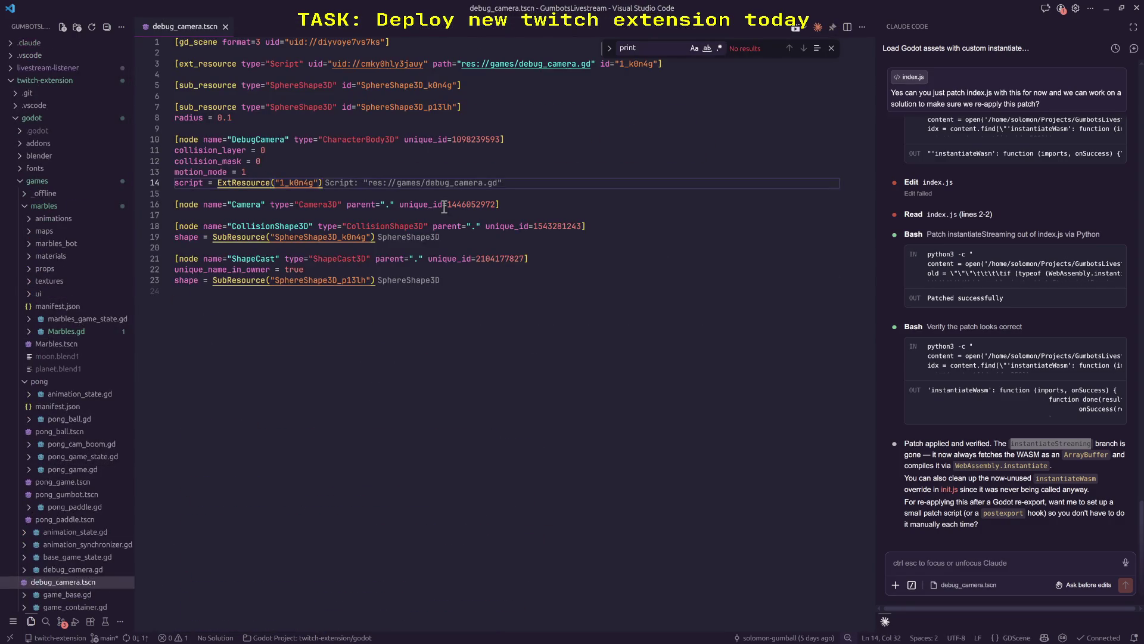
- Collapse the marbles, pong, games, network and web folders in the Explorer
{"action": "left_click", "coordinate": [25, 207]}
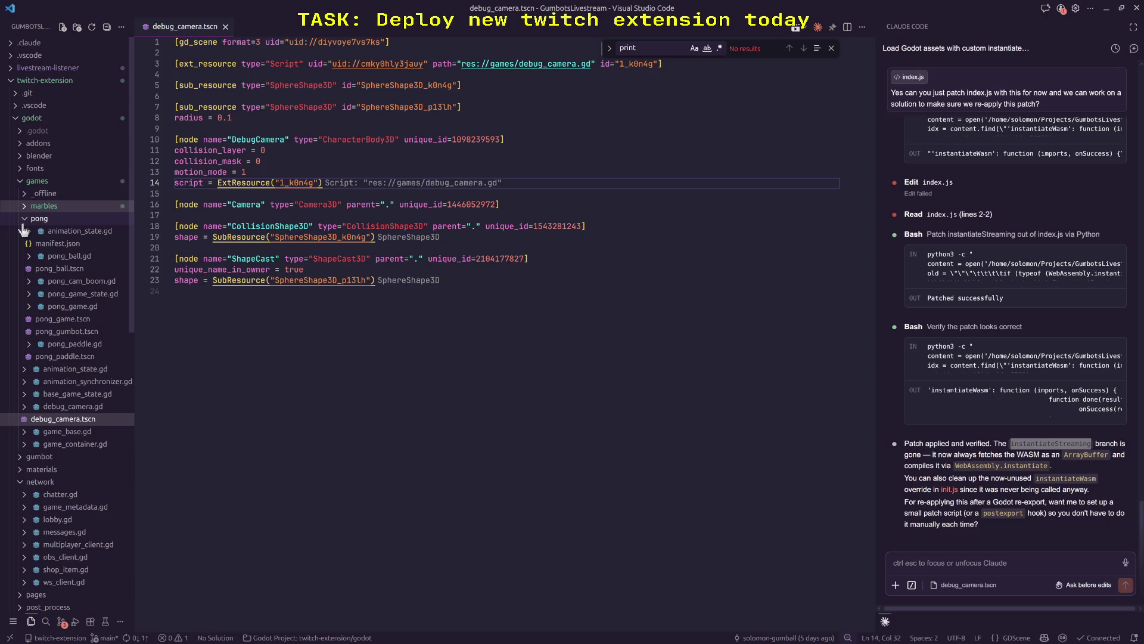
{"action": "left_click", "coordinate": [24, 219]}
{"action": "left_click", "coordinate": [18, 181]}
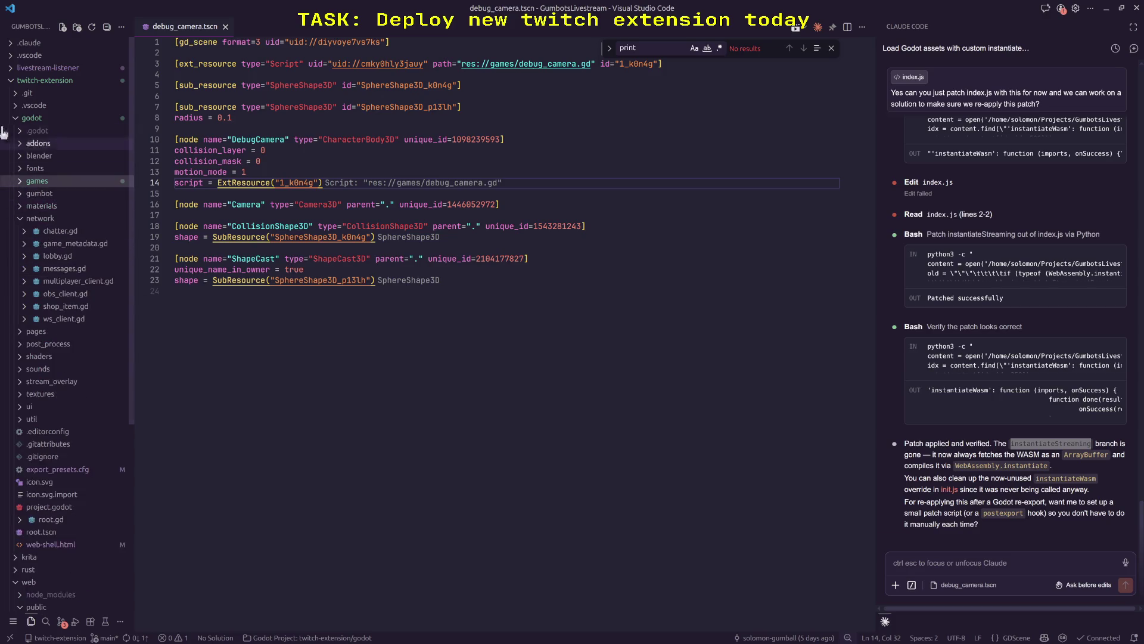
{"action": "left_click", "coordinate": [37, 219]}
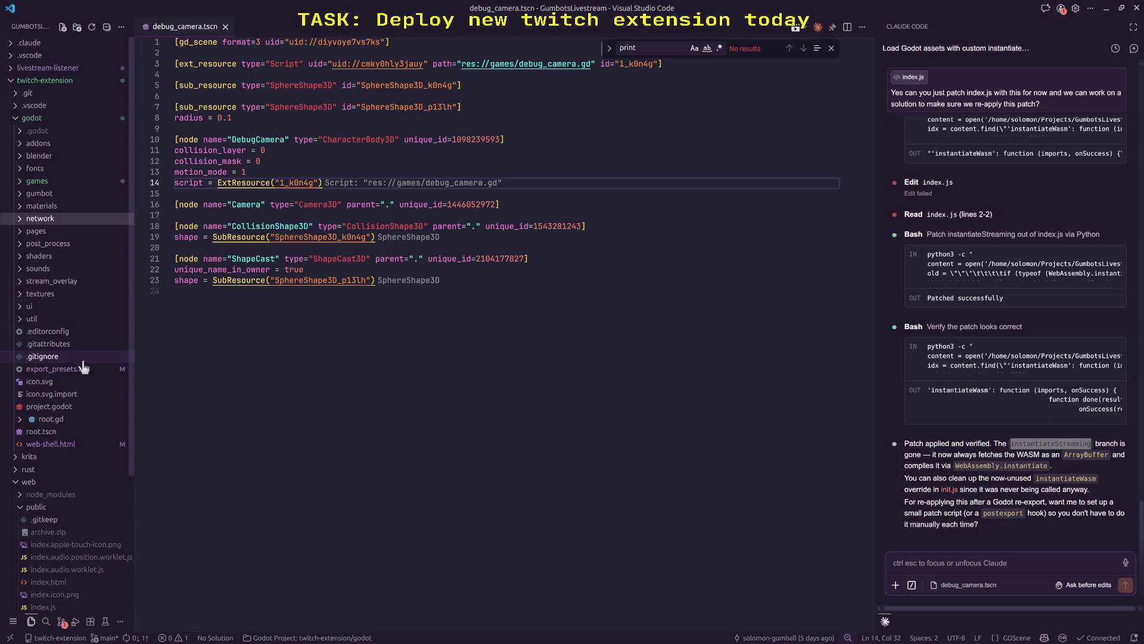
{"action": "left_click", "coordinate": [17, 483]}
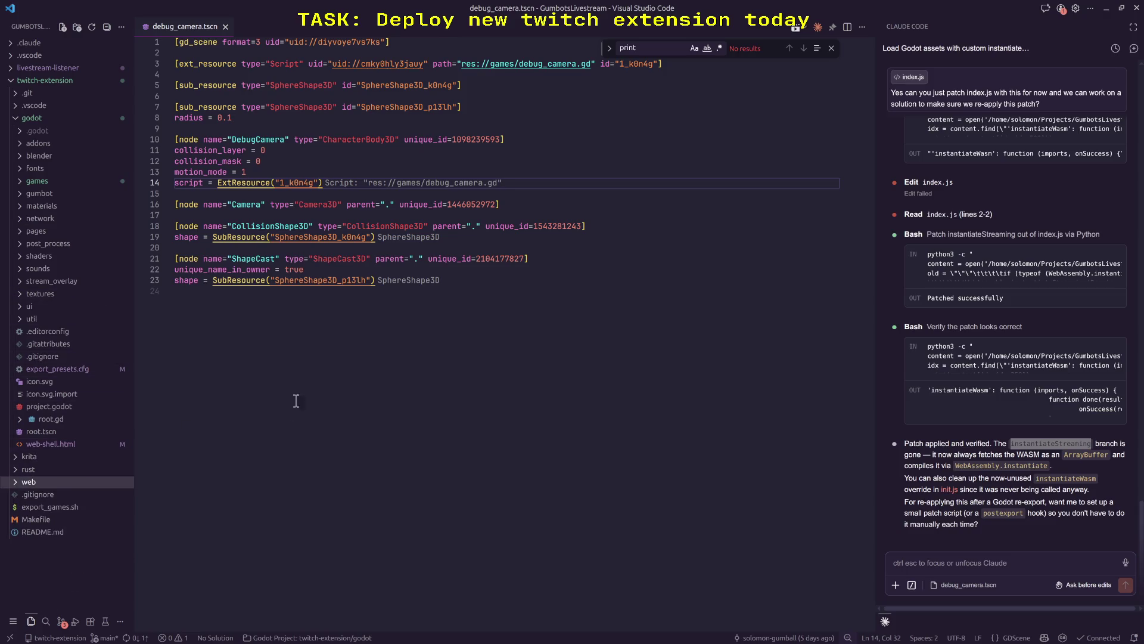
- Place the caret on lines 24, 10 and 15 of debug_camera.tscn
{"action": "left_click", "coordinate": [328, 352]}
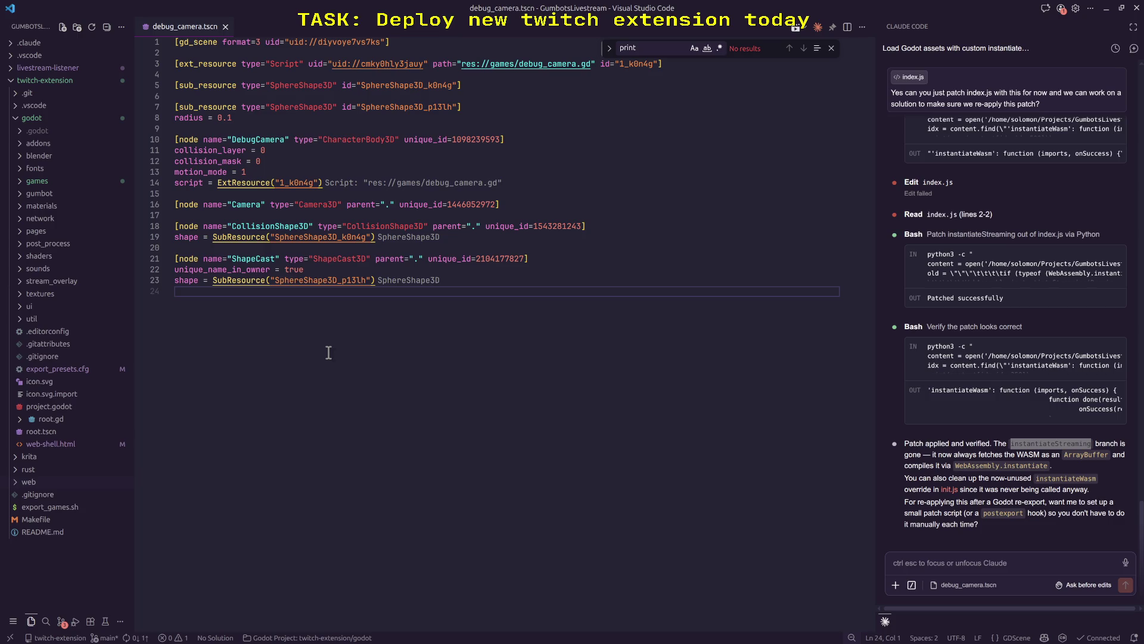
{"action": "left_click", "coordinate": [504, 141]}
{"action": "left_click", "coordinate": [439, 194]}
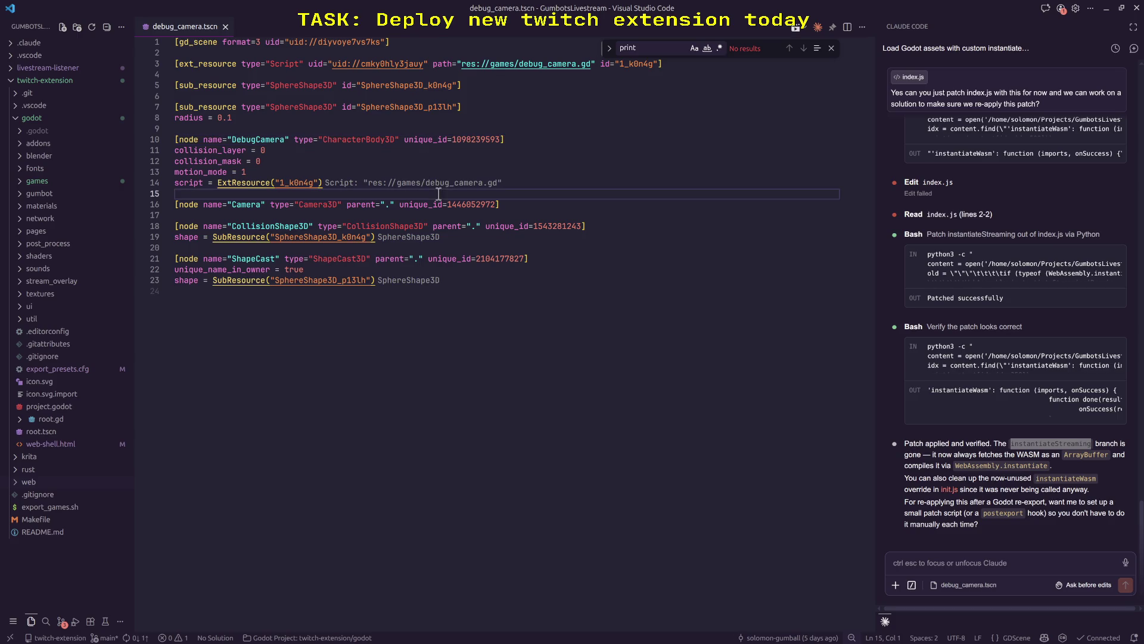